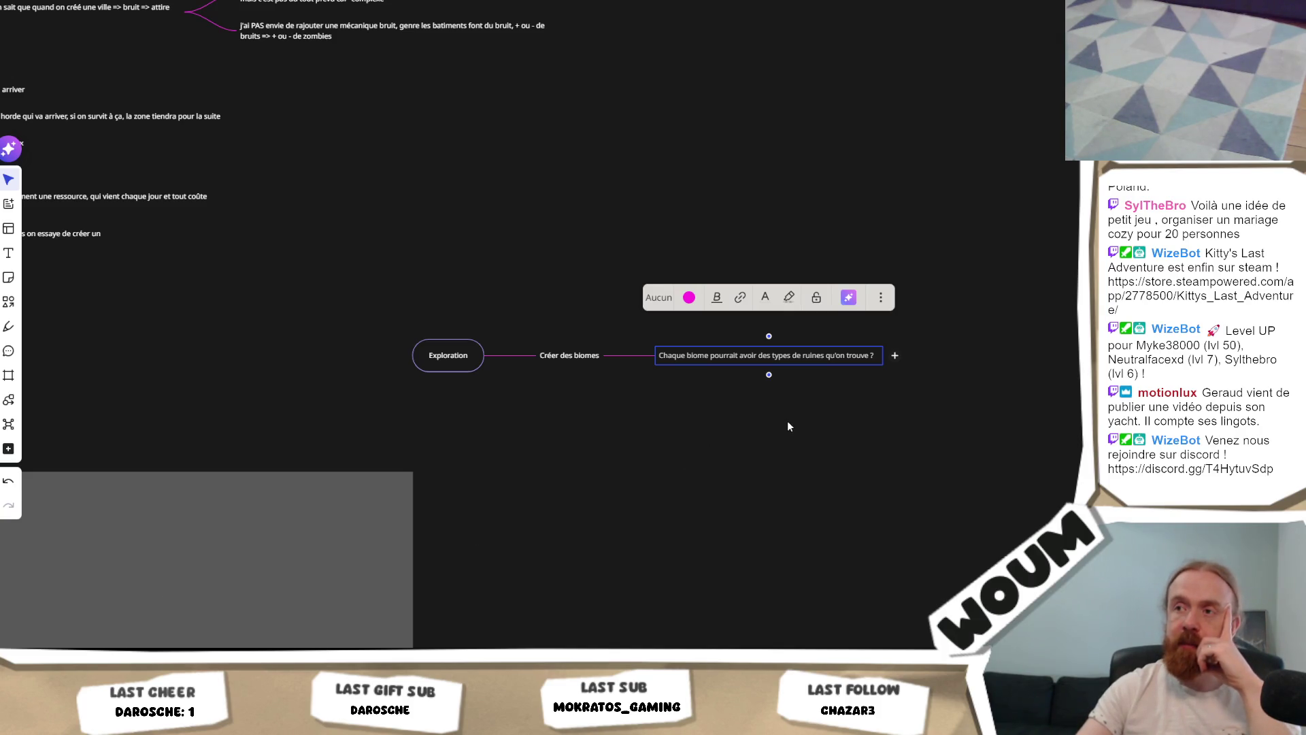
Step: Add a child note 'Du coup tu pourrais attendre pour cliquer comme un fou' under the ruins-per-biome node
left_click(688, 421)
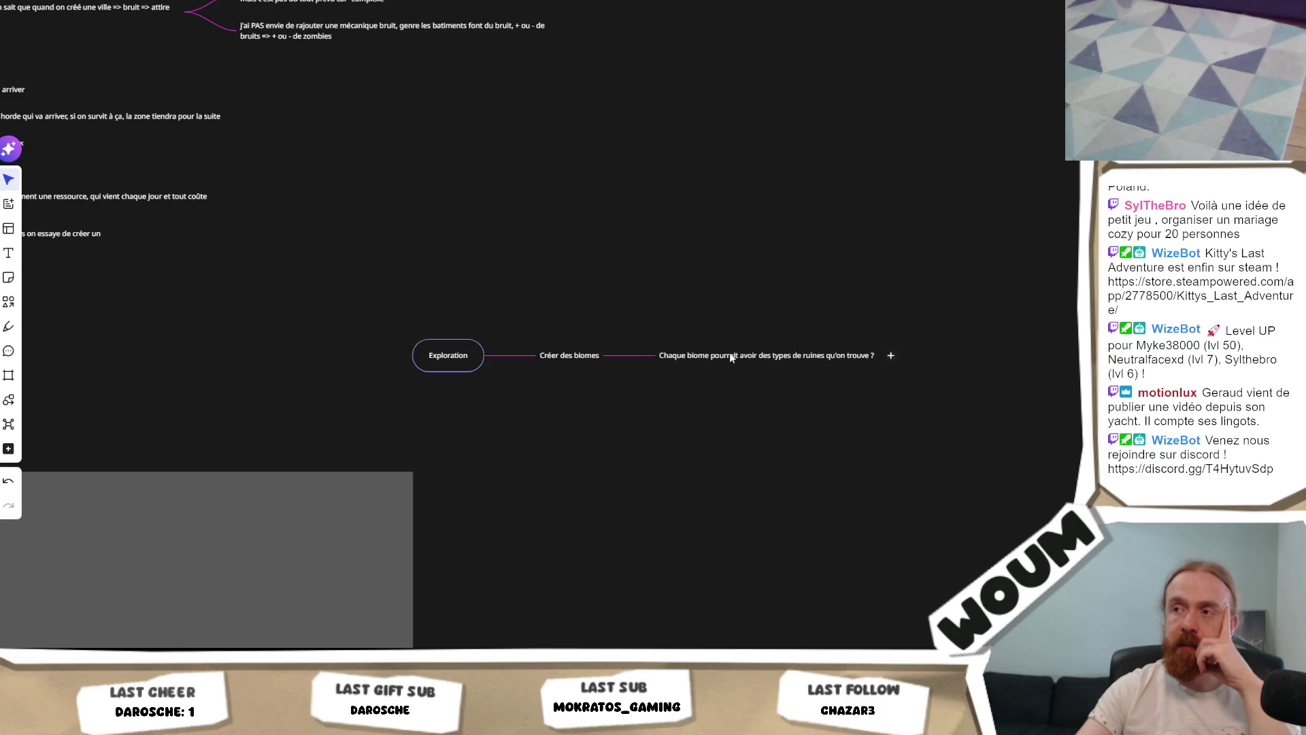
double_click(729, 354)
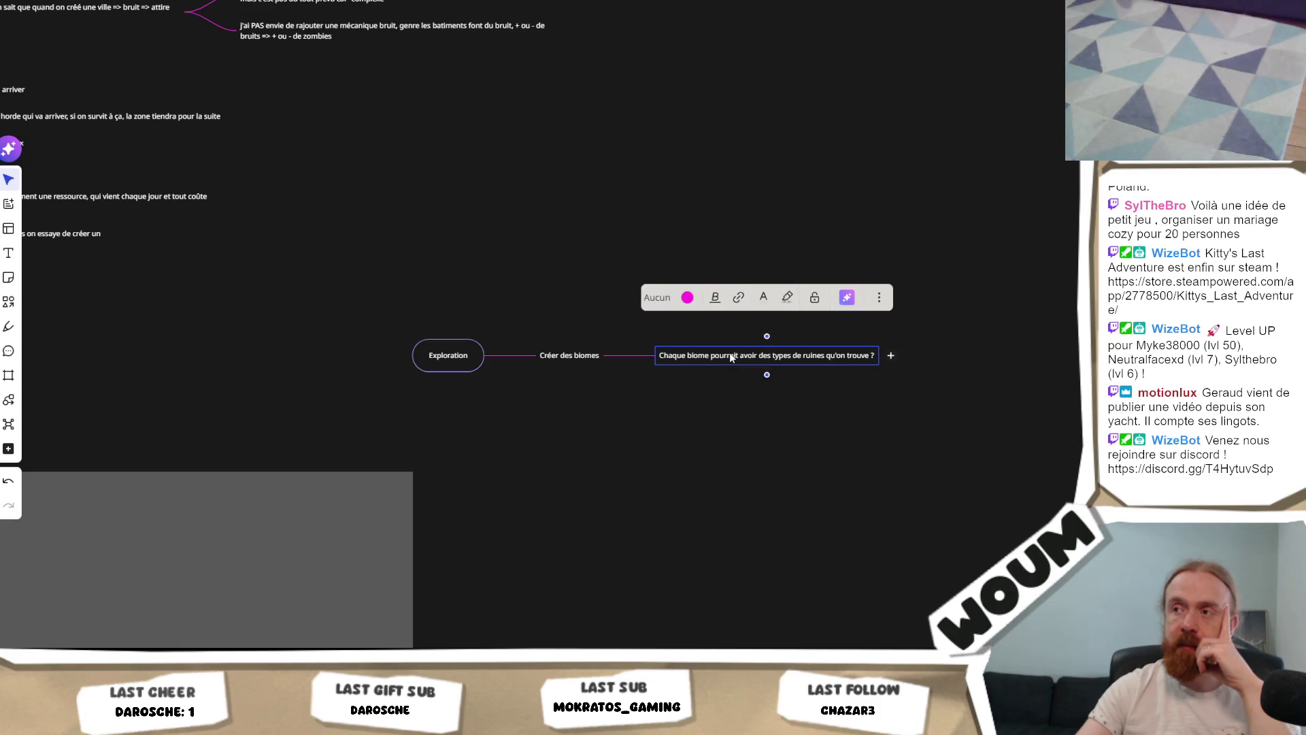
left_click(714, 395)
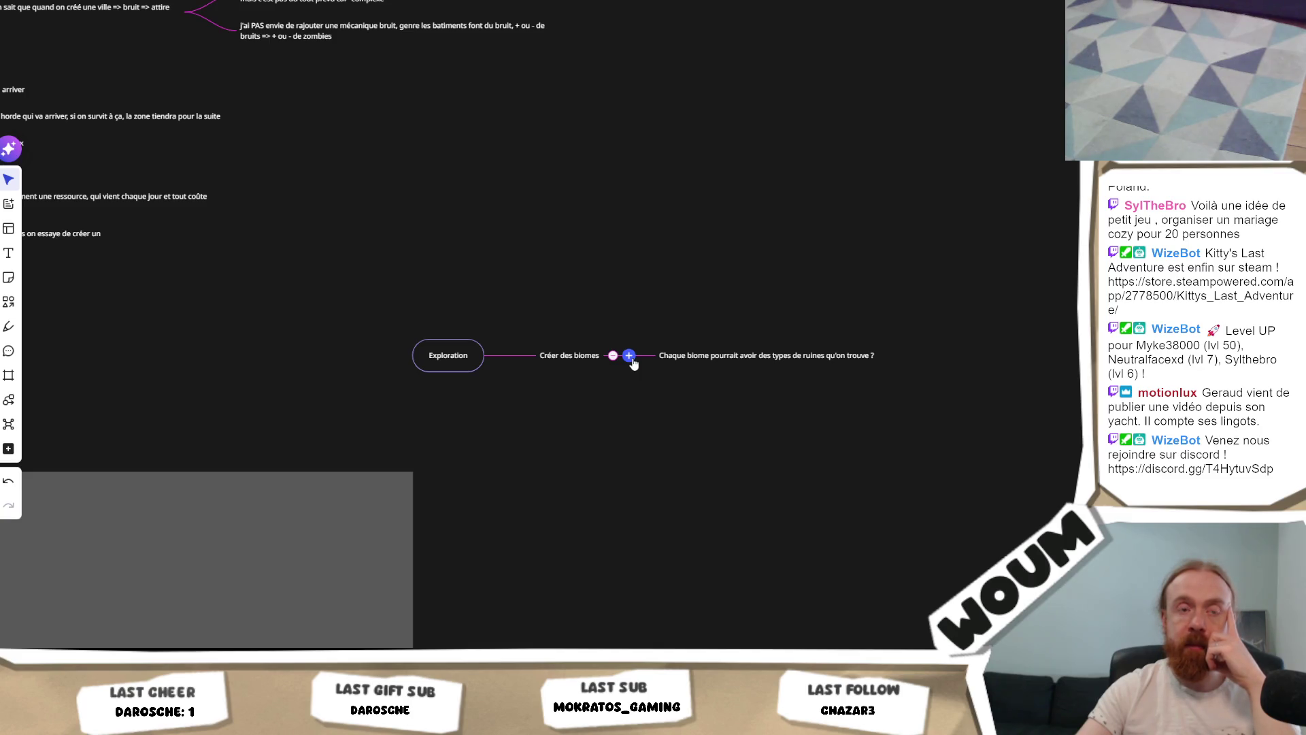
left_click(822, 364)
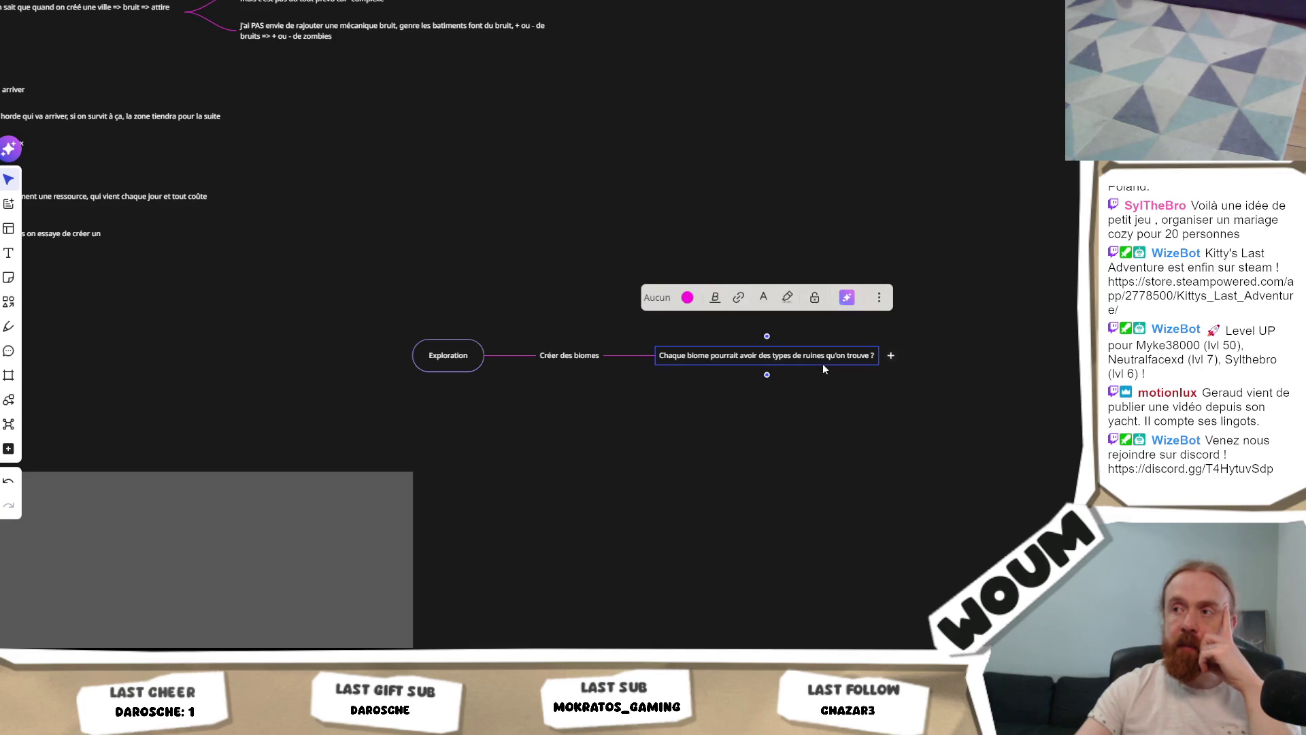
left_click(679, 373)
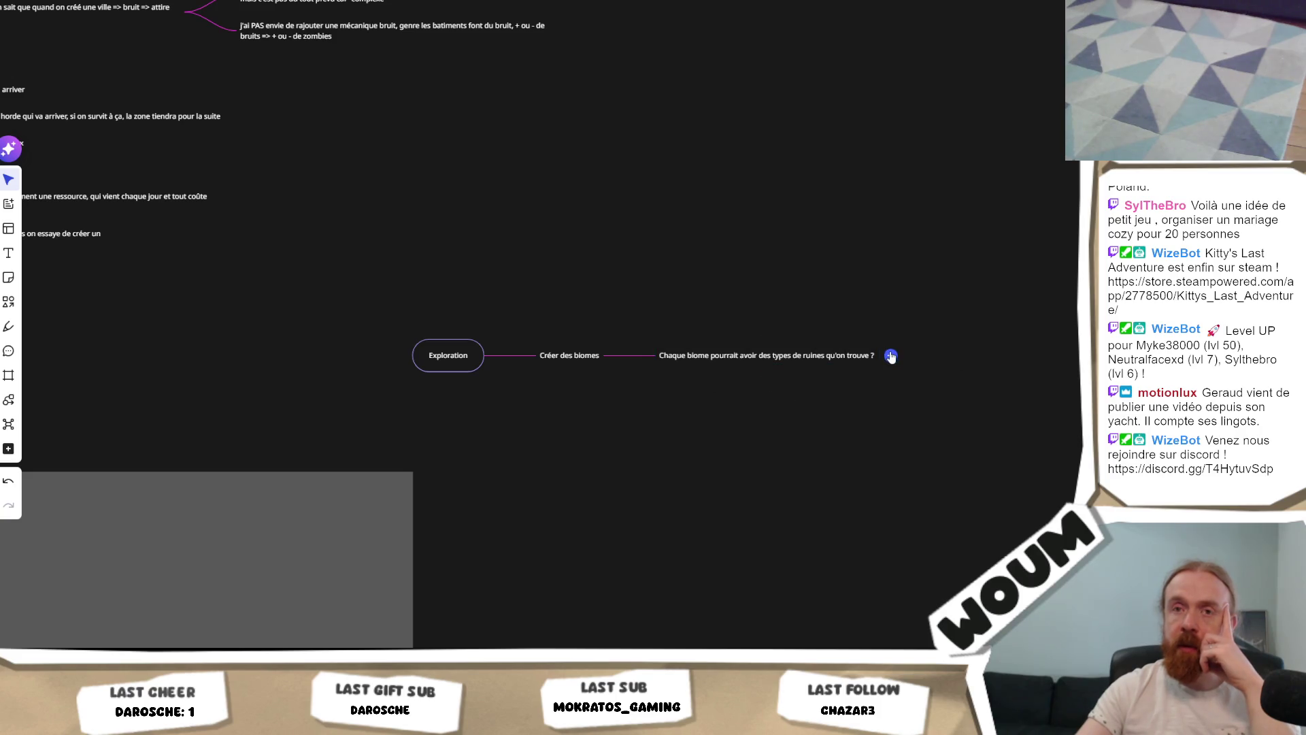
left_click(891, 356)
type("Du")
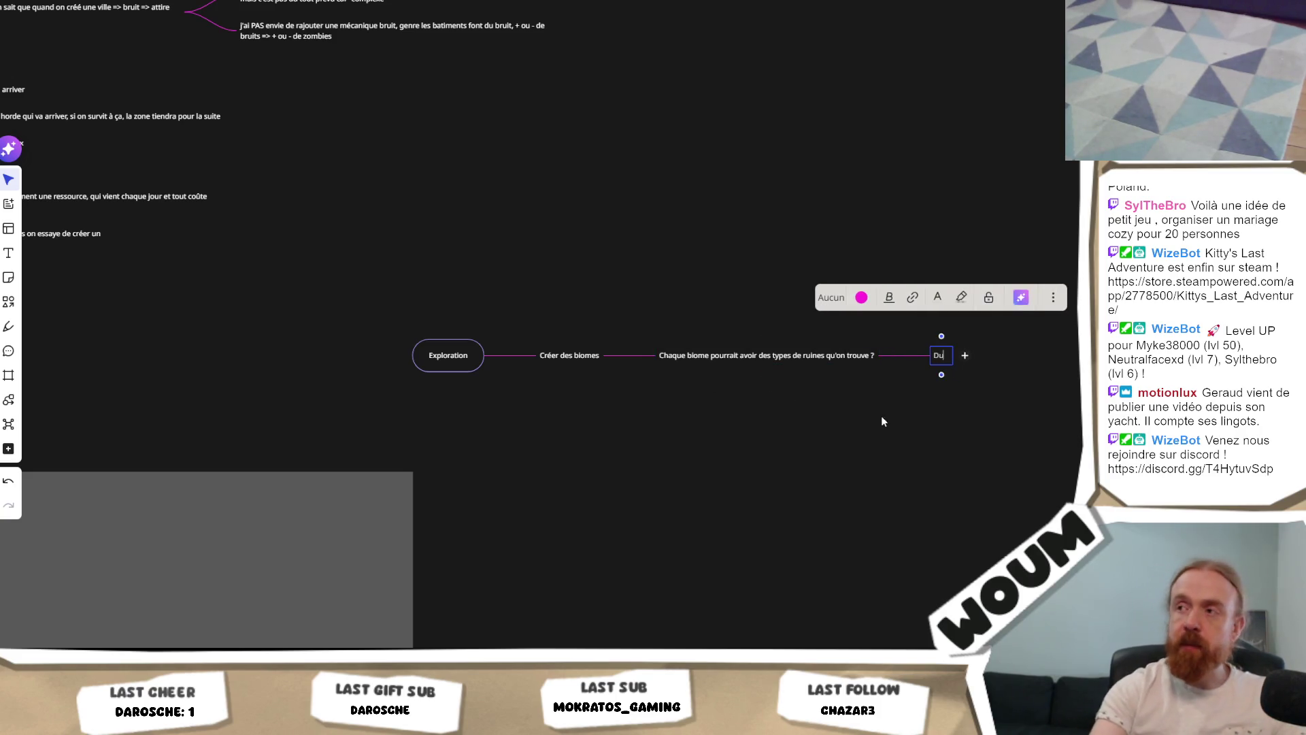
type(" coup tu po")
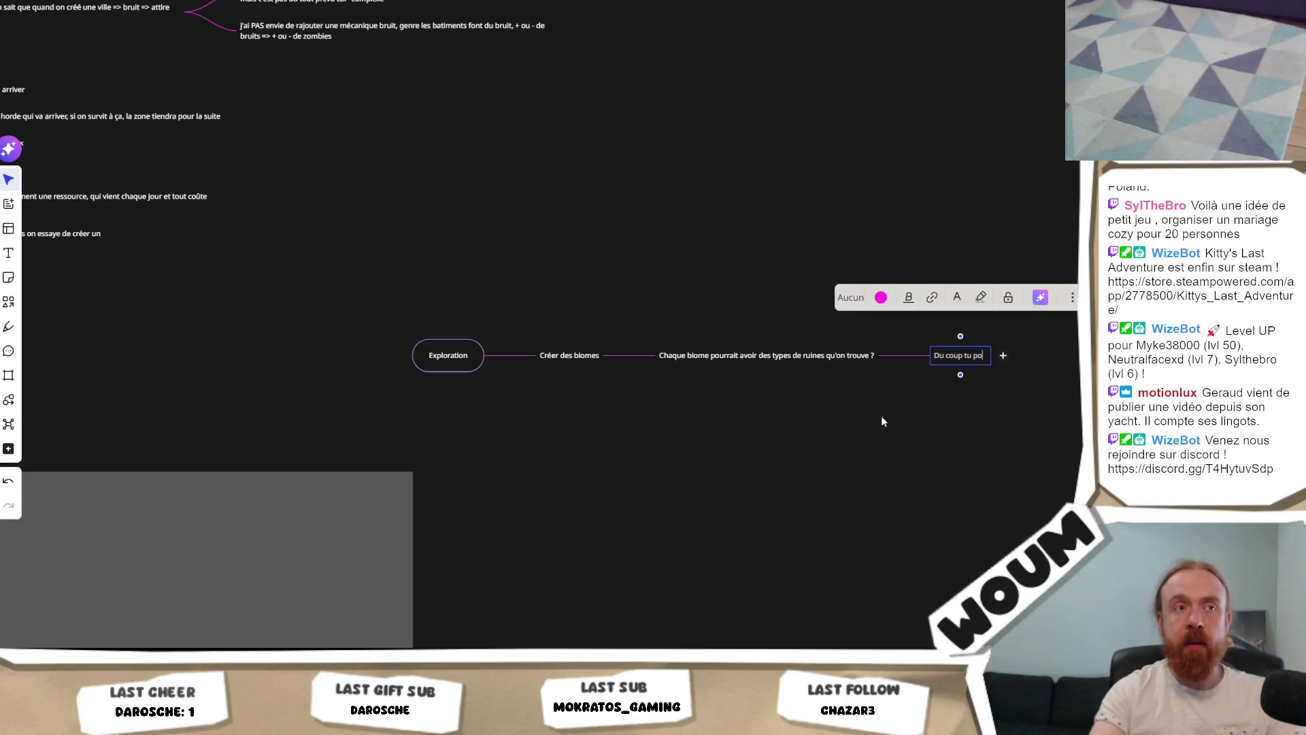
type("urrais")
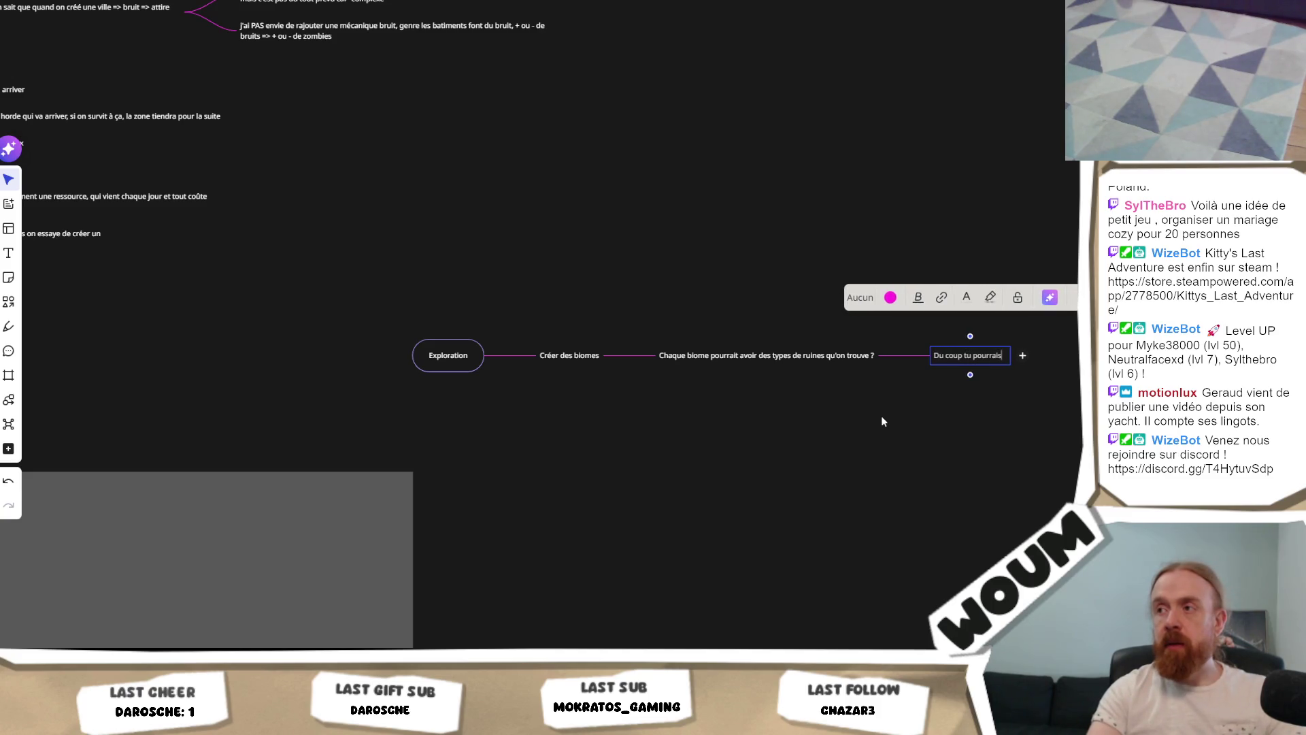
type(" attendre po")
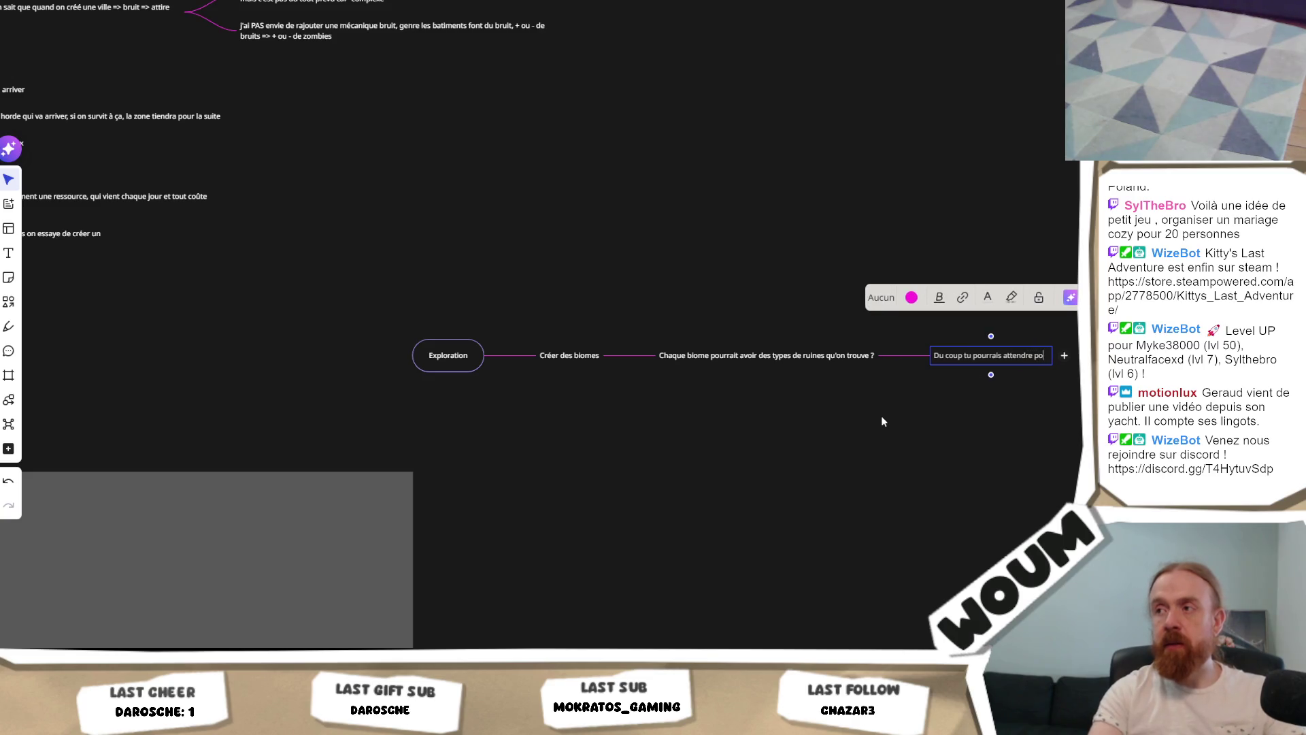
type("ur cliquer cliquer")
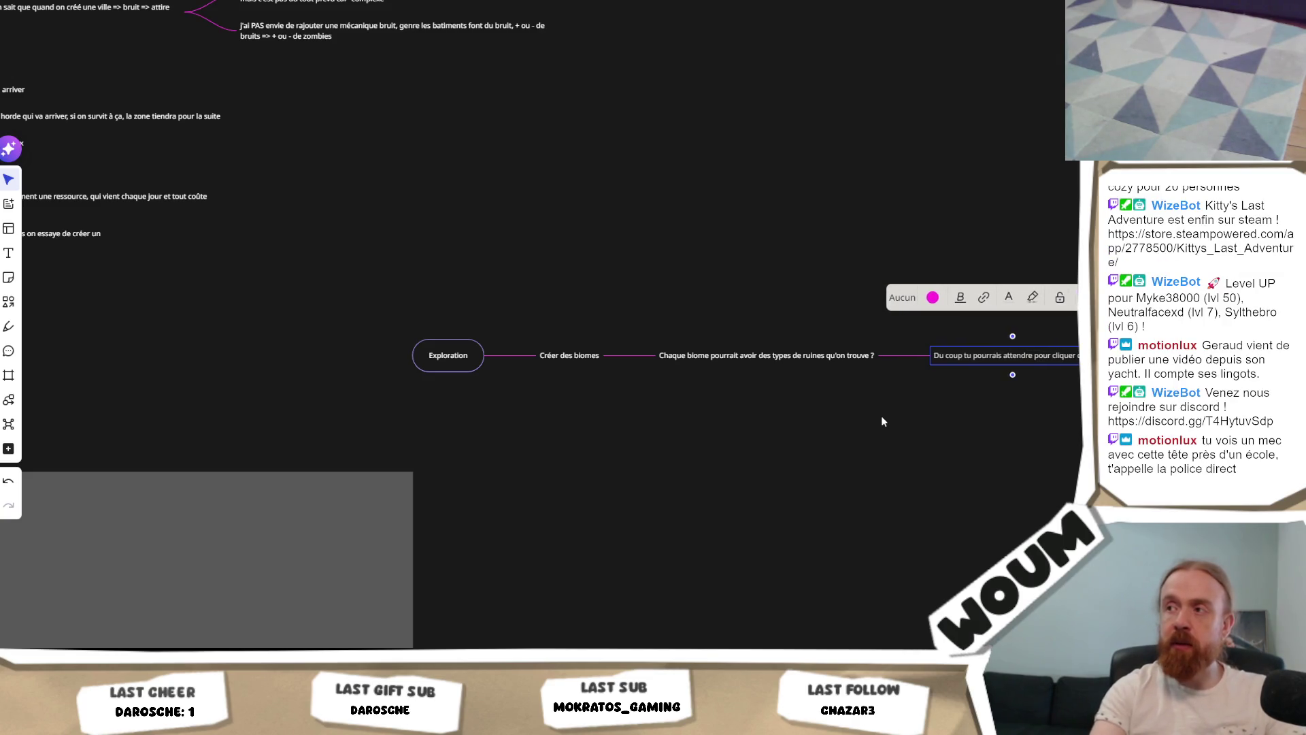
type("omme un fou")
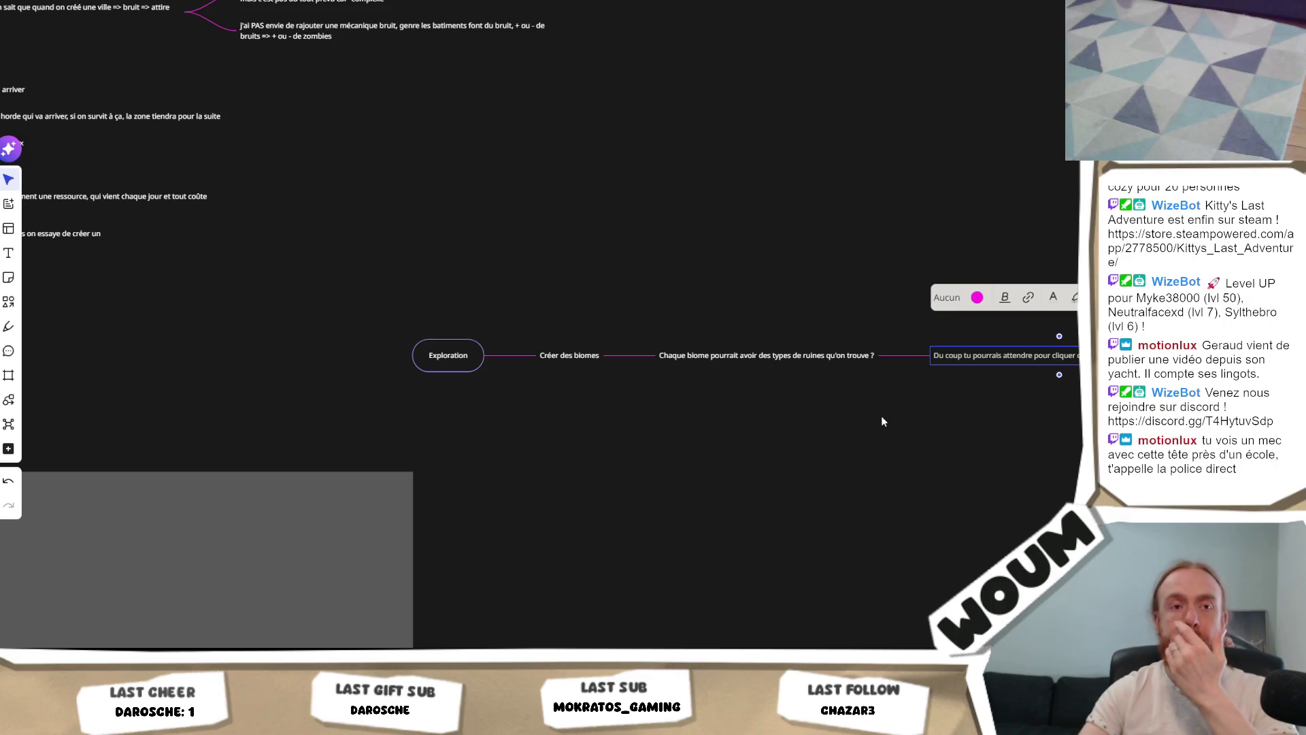
left_click(880, 422)
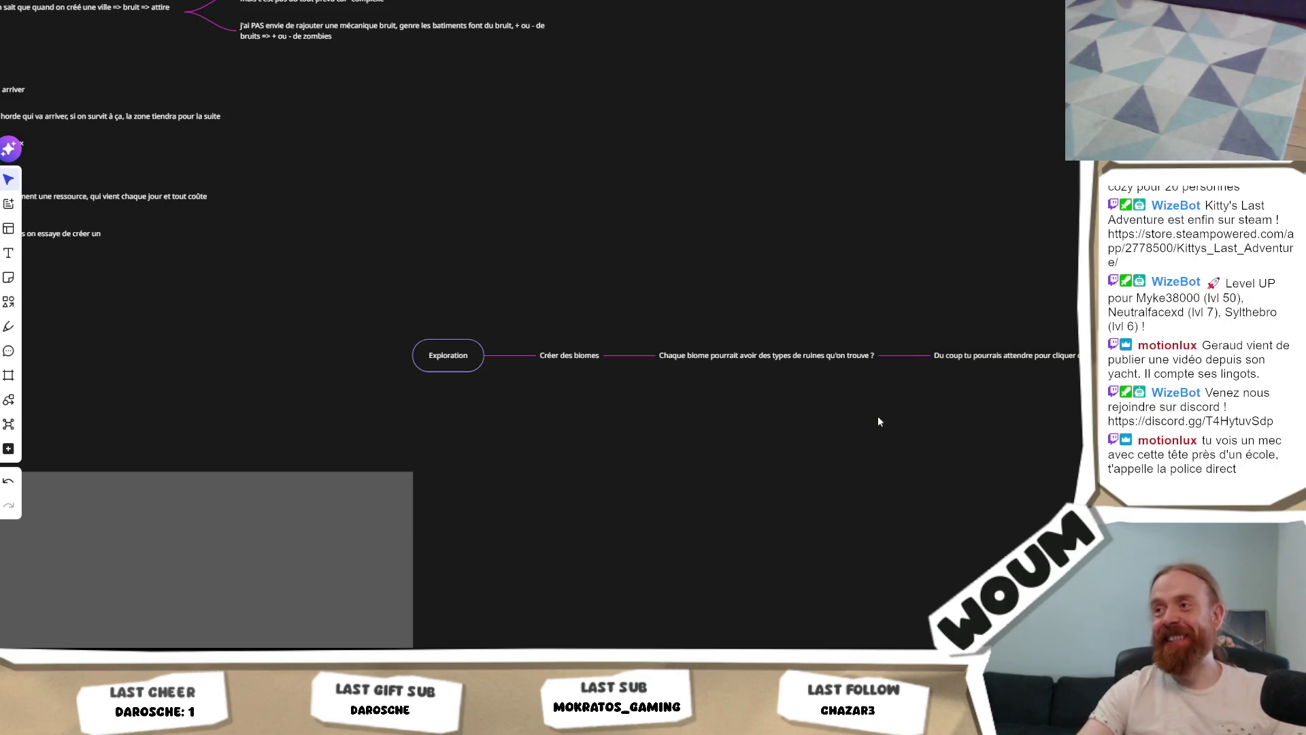
left_click_drag(879, 422, 696, 425)
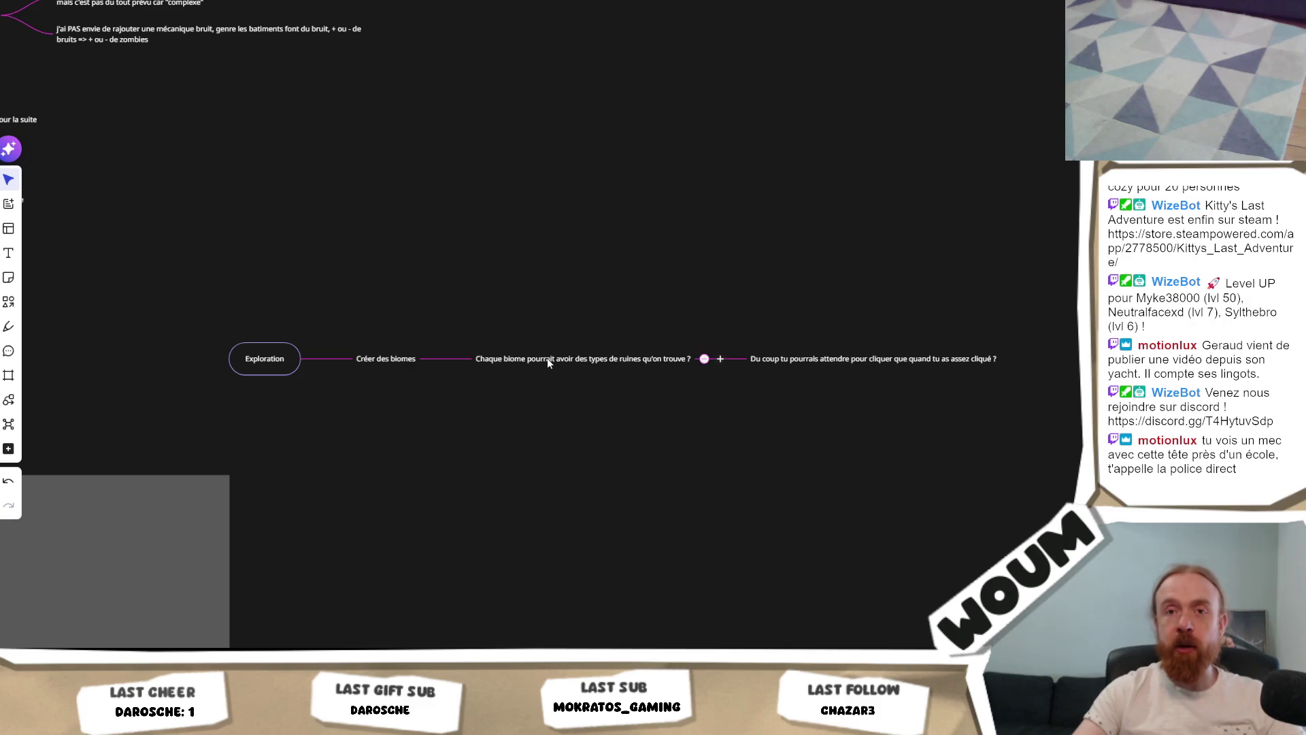
scroll(565, 416, "up", 1)
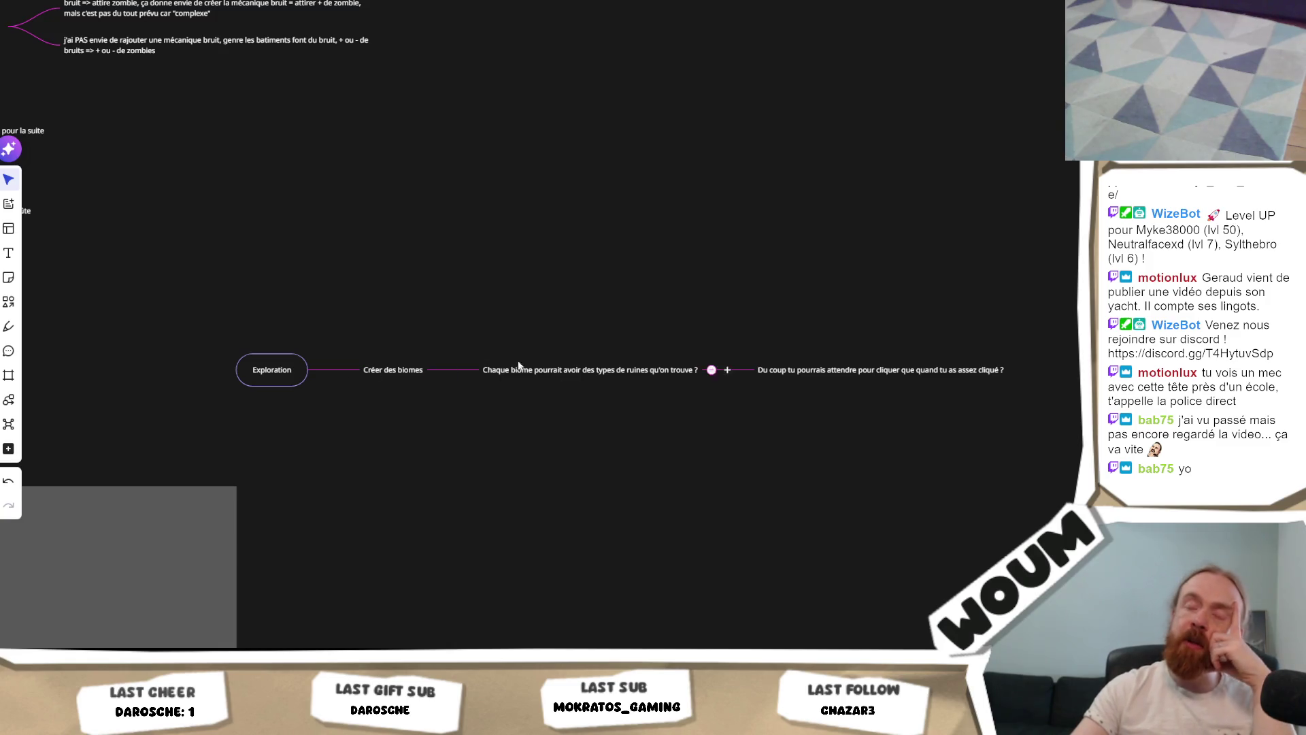
mouse_move(926, 222)
left_mouse_down()
mouse_move(589, 433)
mouse_move(502, 507)
left_mouse_up()
left_click(506, 514)
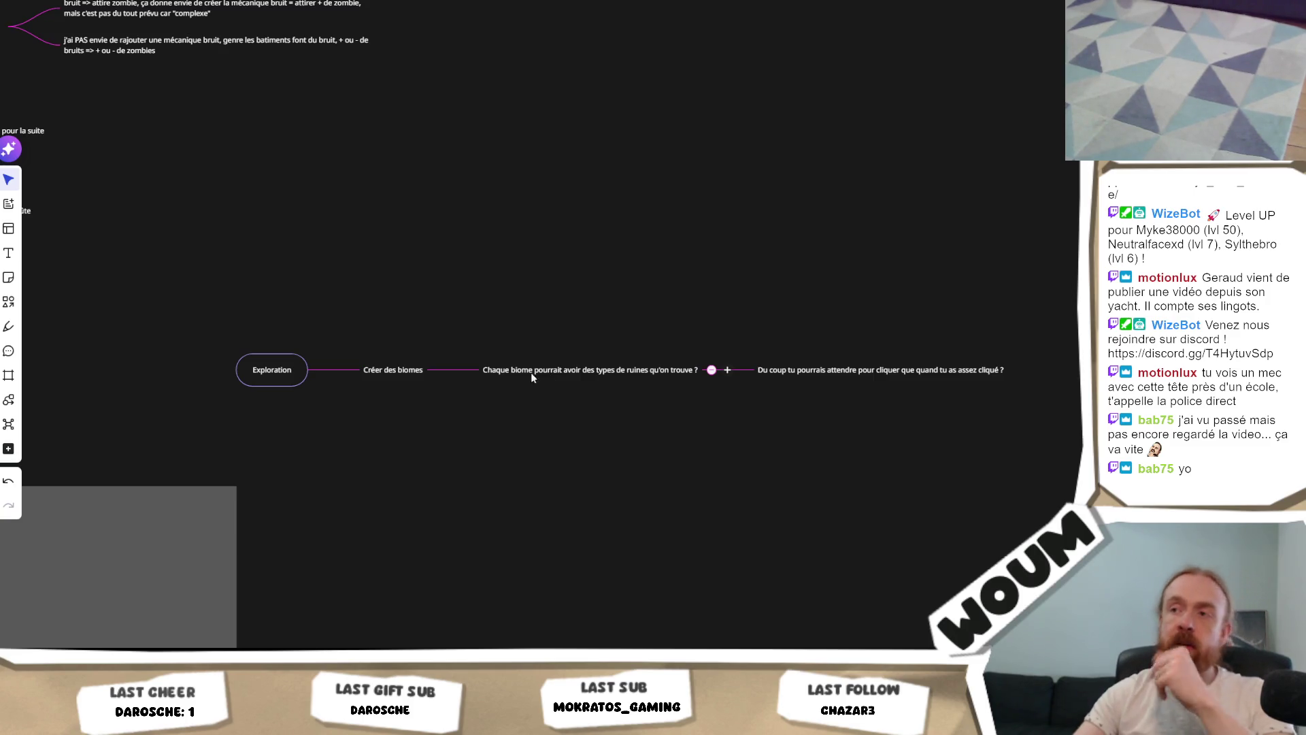
Step: Add a child note 'zone foret = plutot prod foret/blé' under the ruins question
left_click(727, 371)
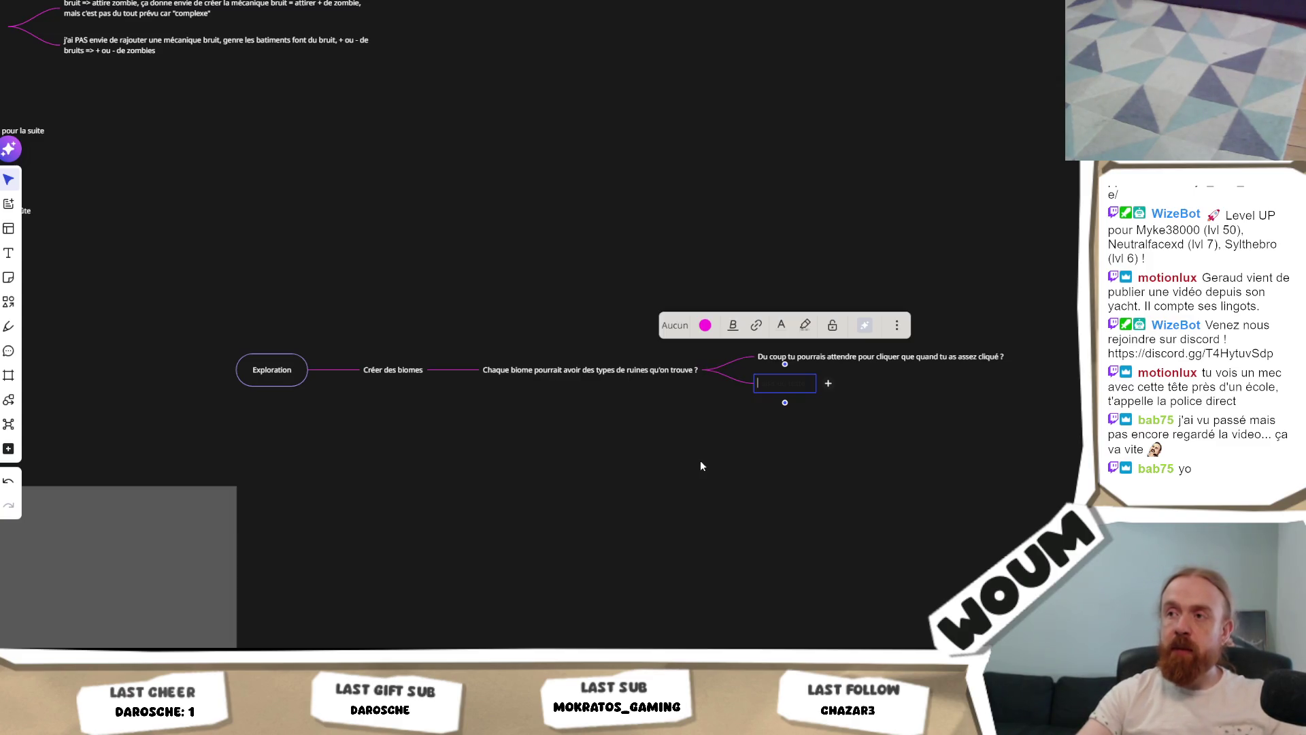
type("zone foret = plutot prod")
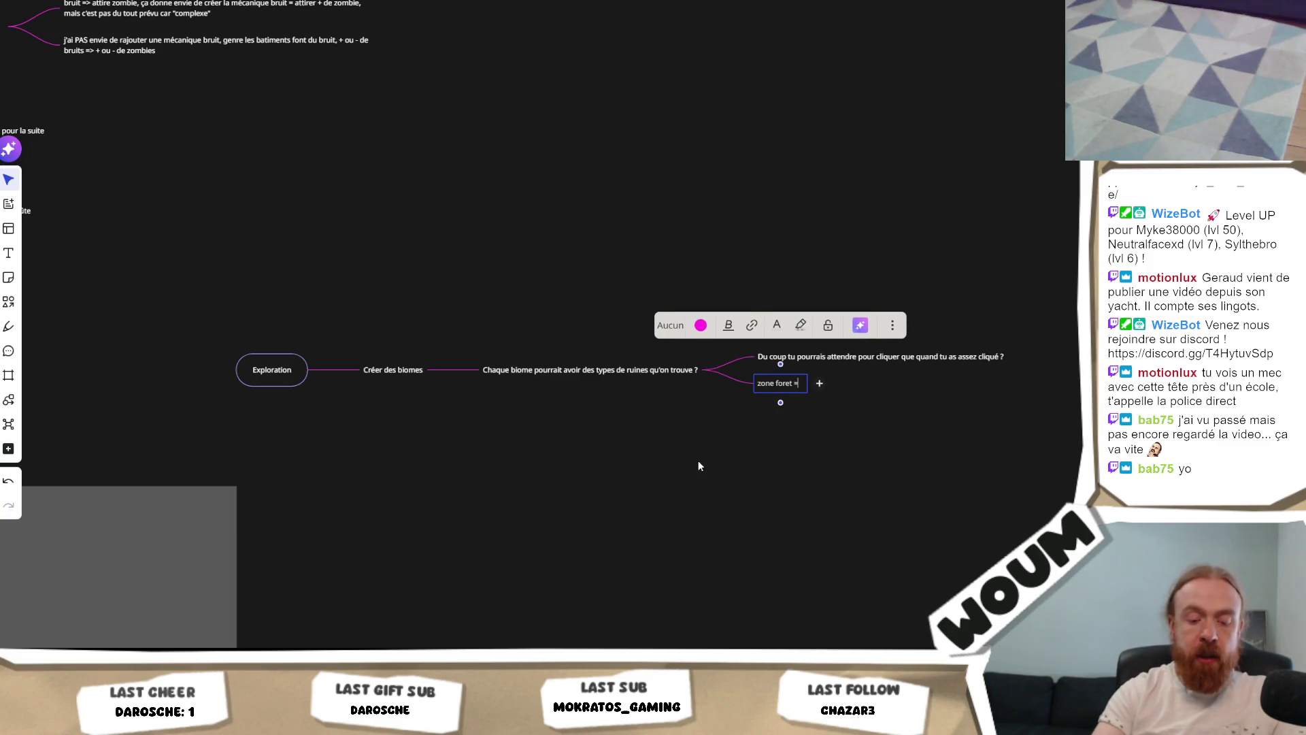
type(" for")
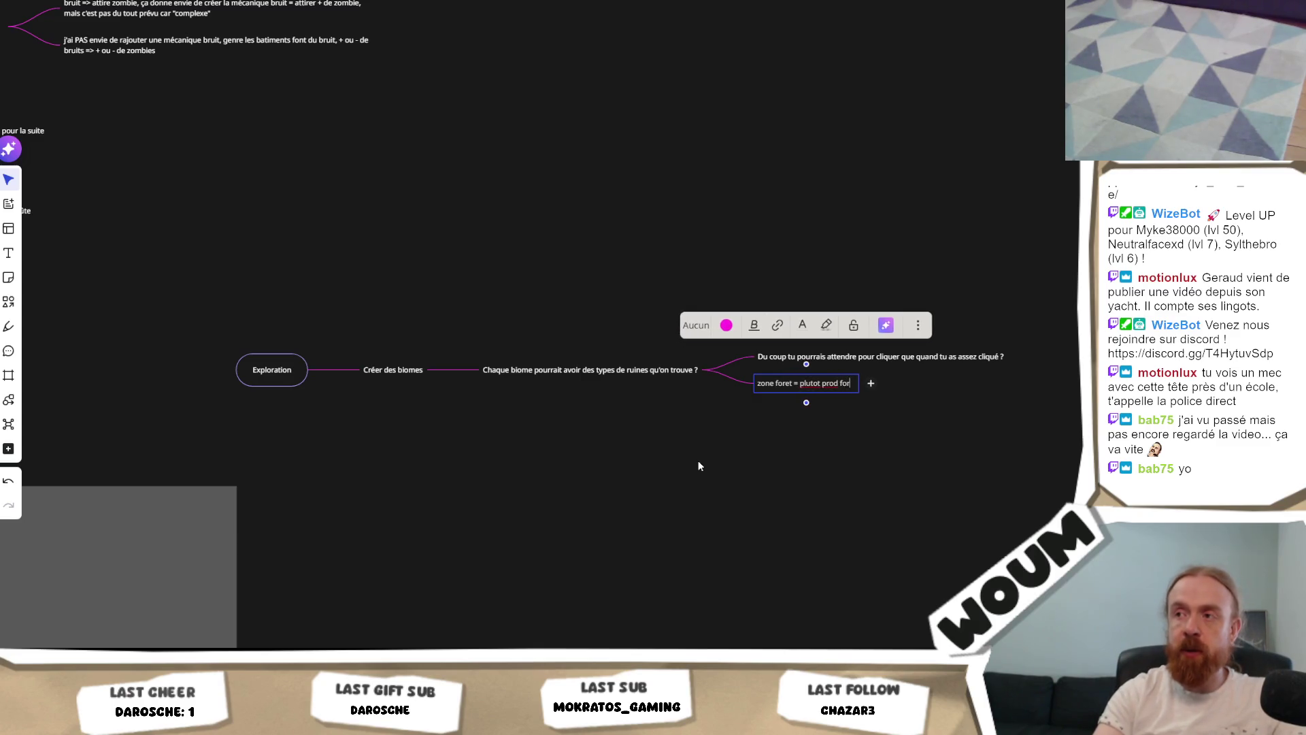
type("et/blé")
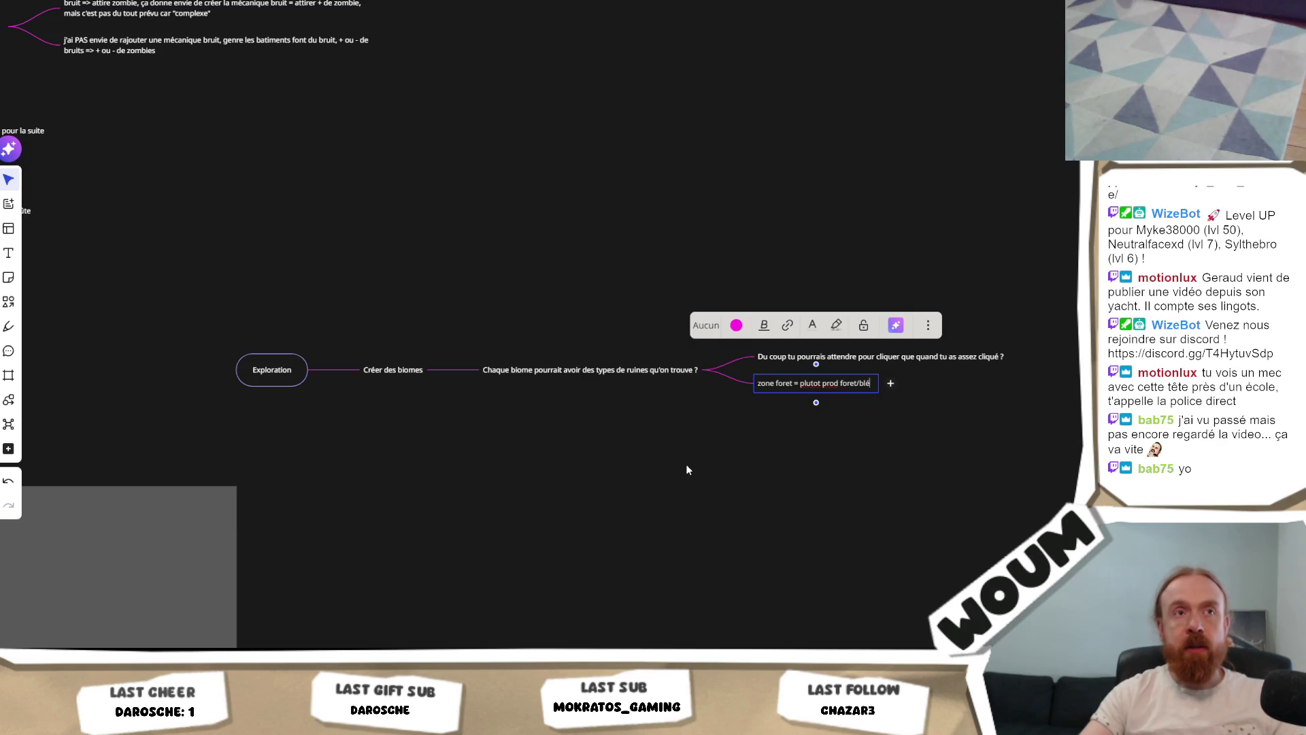
left_click(707, 415)
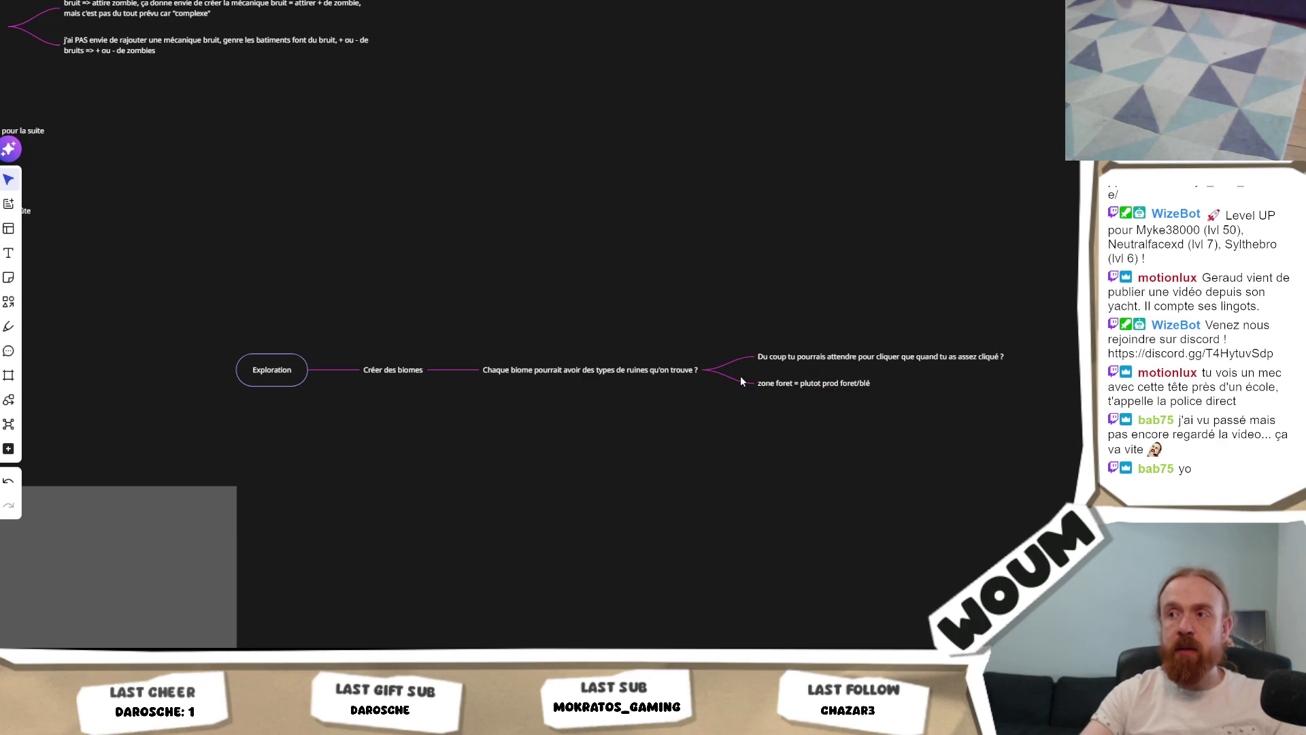
Step: Add another child note 'zone flotte = bateau échoué = génération gold ?', correcting the typo
left_click(728, 371)
type("z")
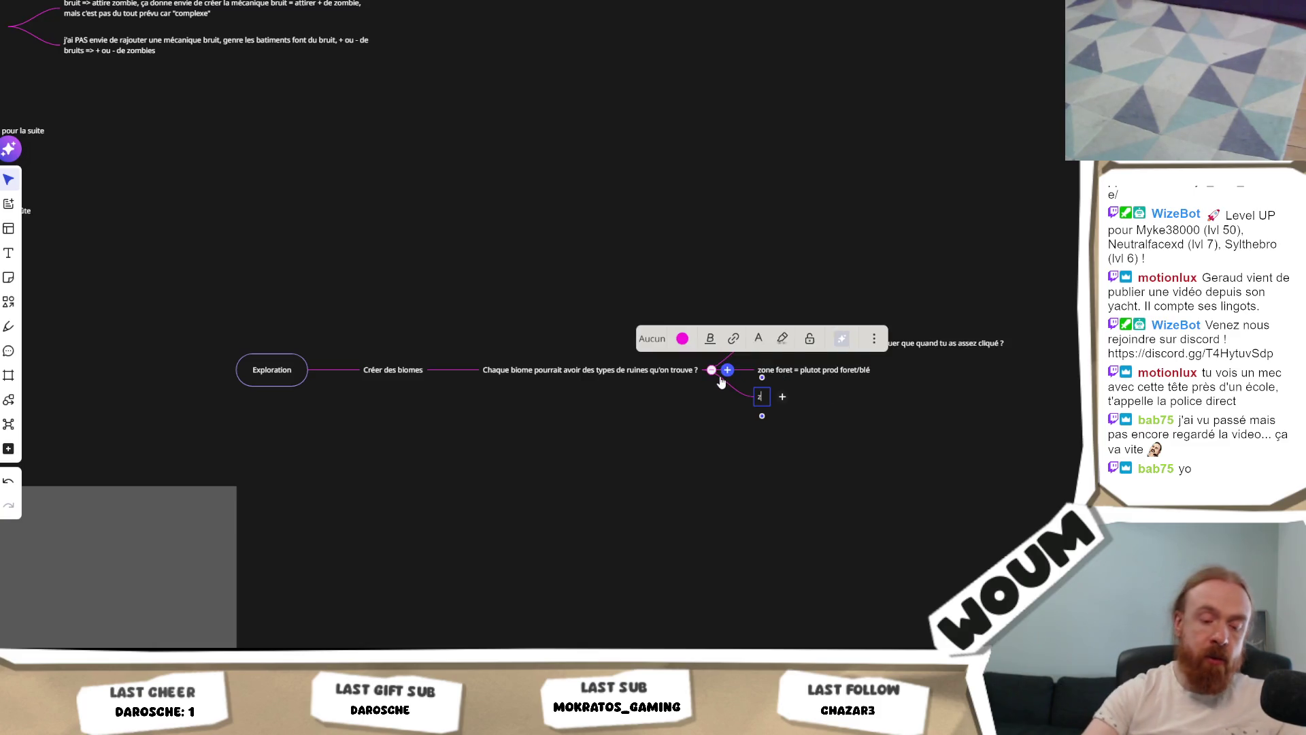
type("one flotte =")
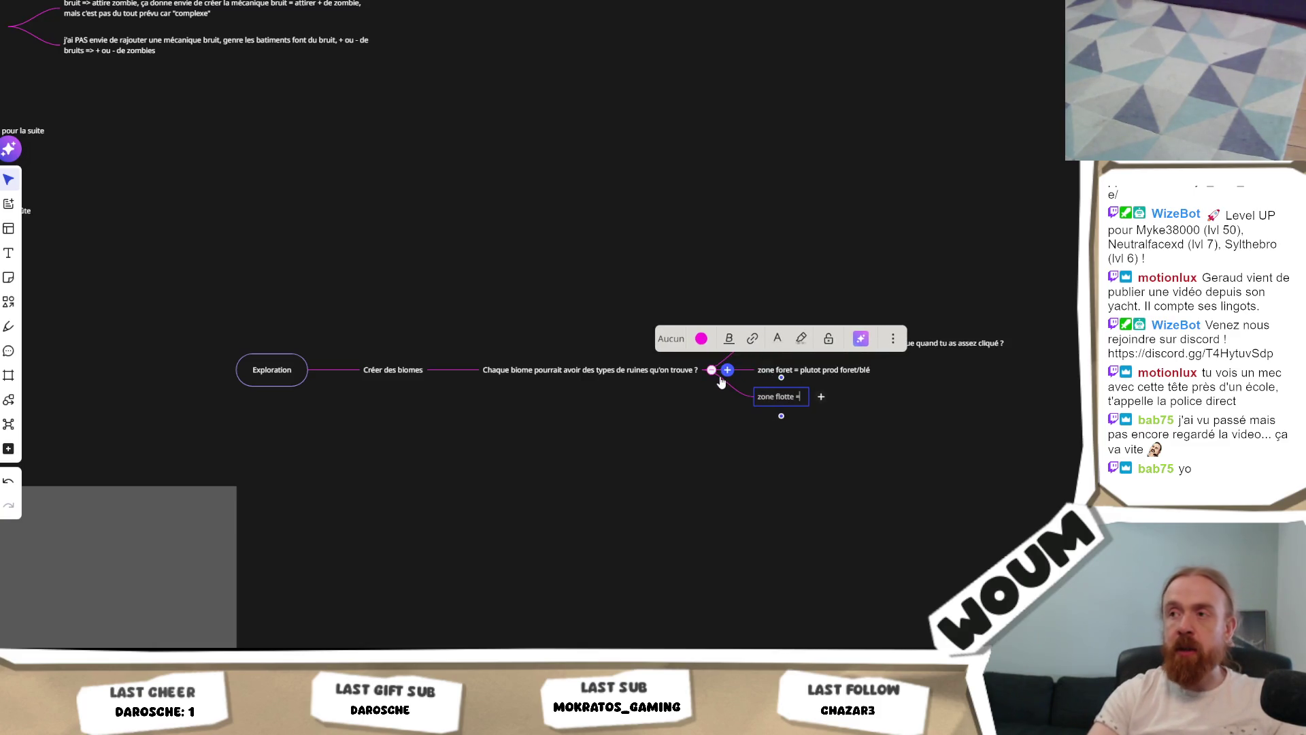
type(" bat")
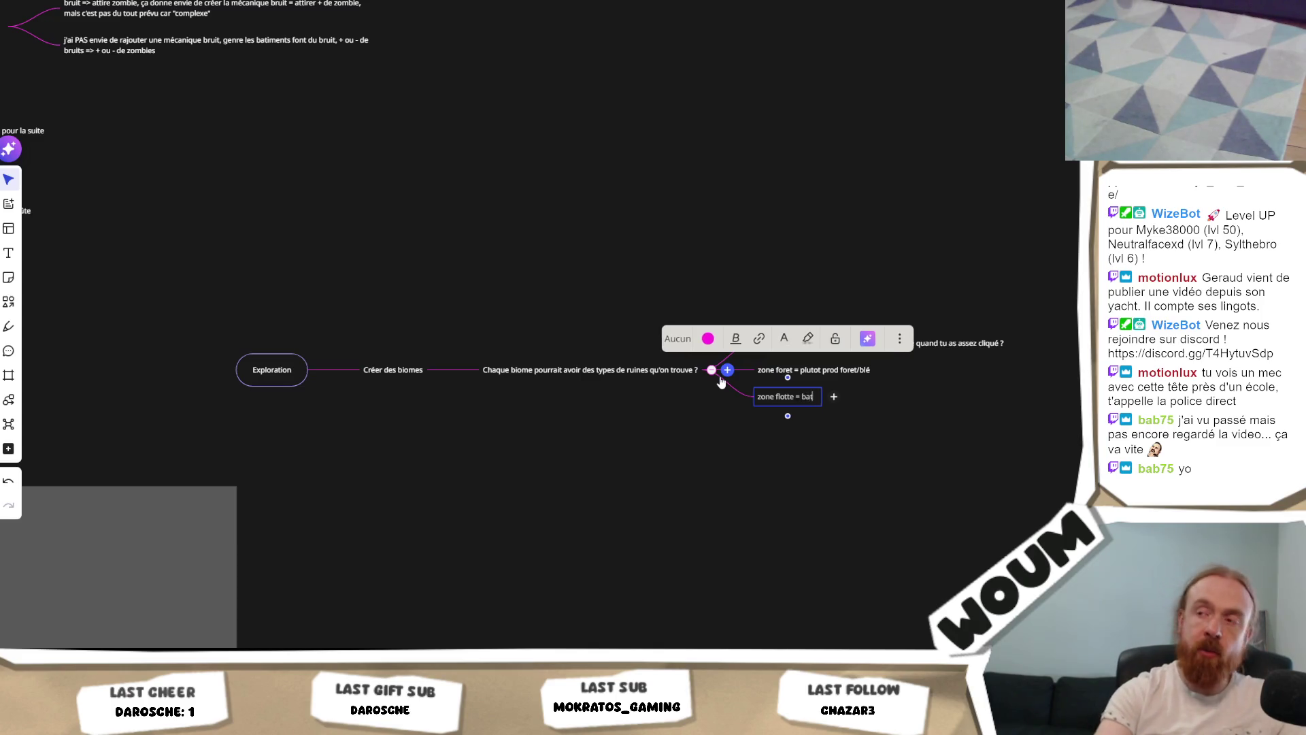
type("eau échoué")
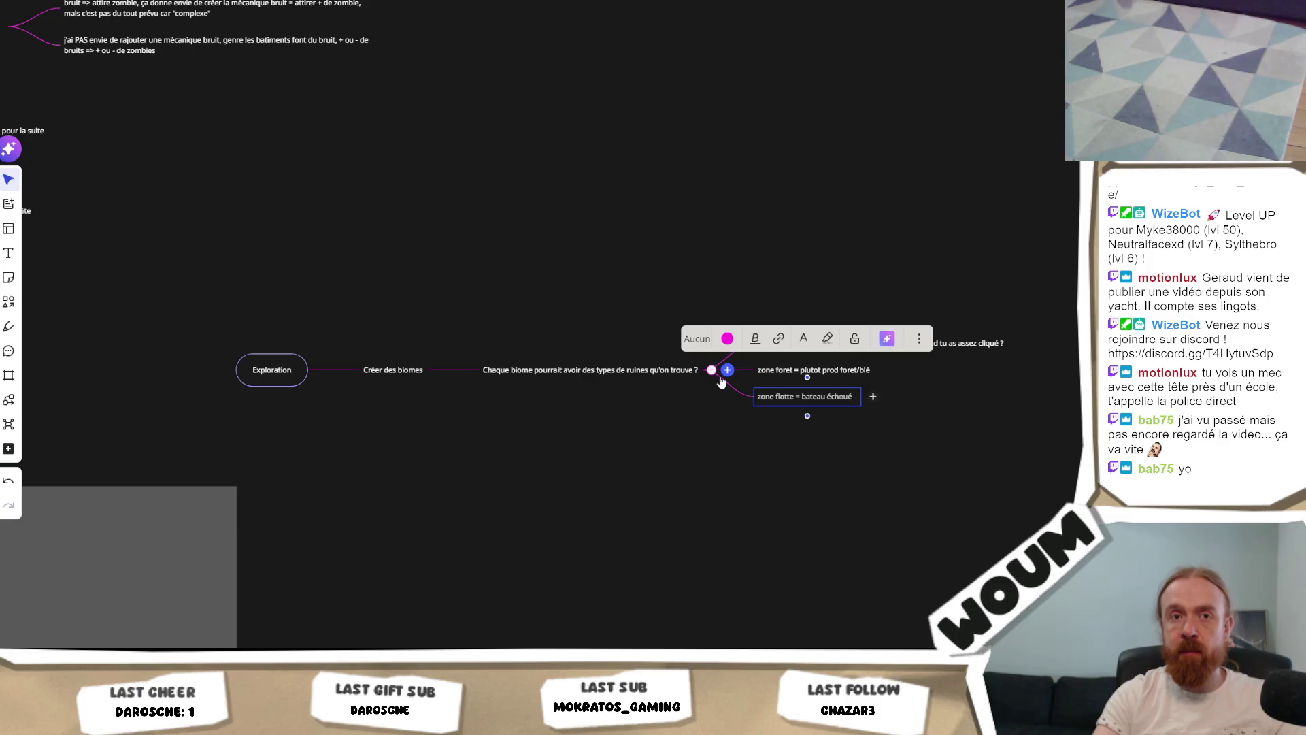
type(" =")
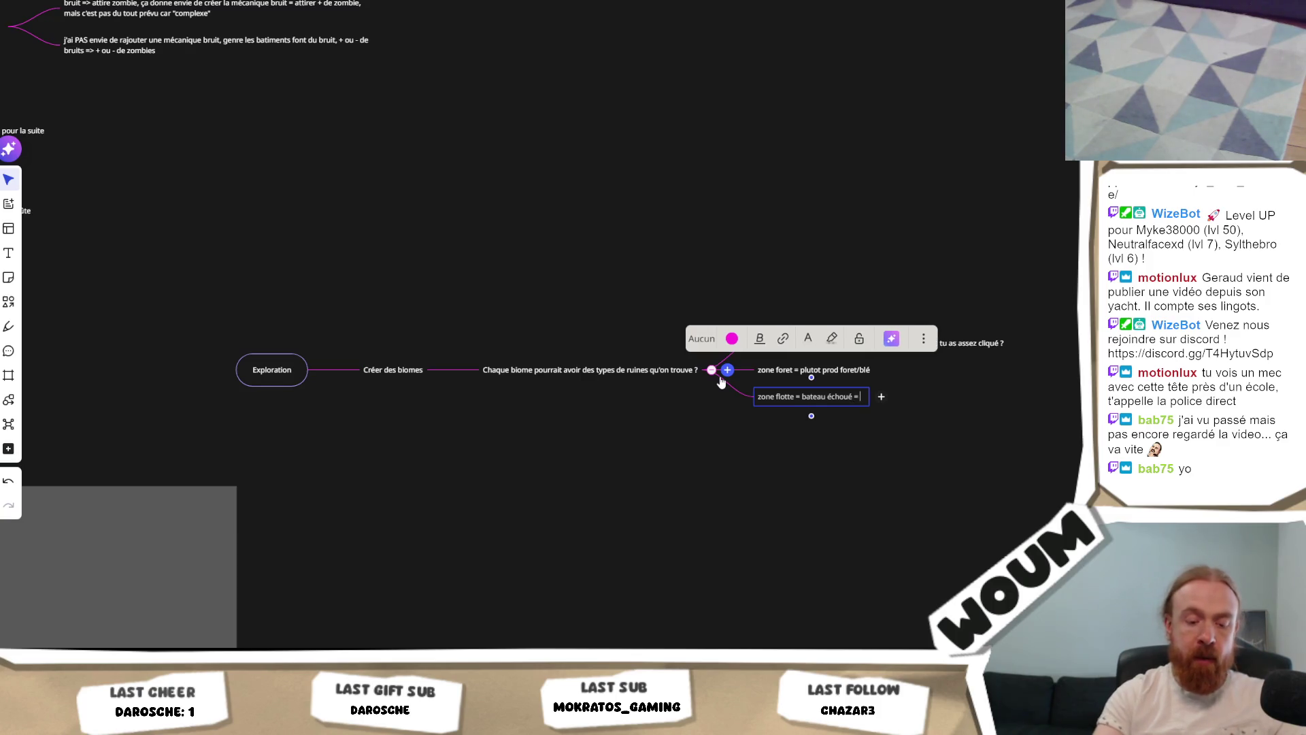
type(" géénration gold ?")
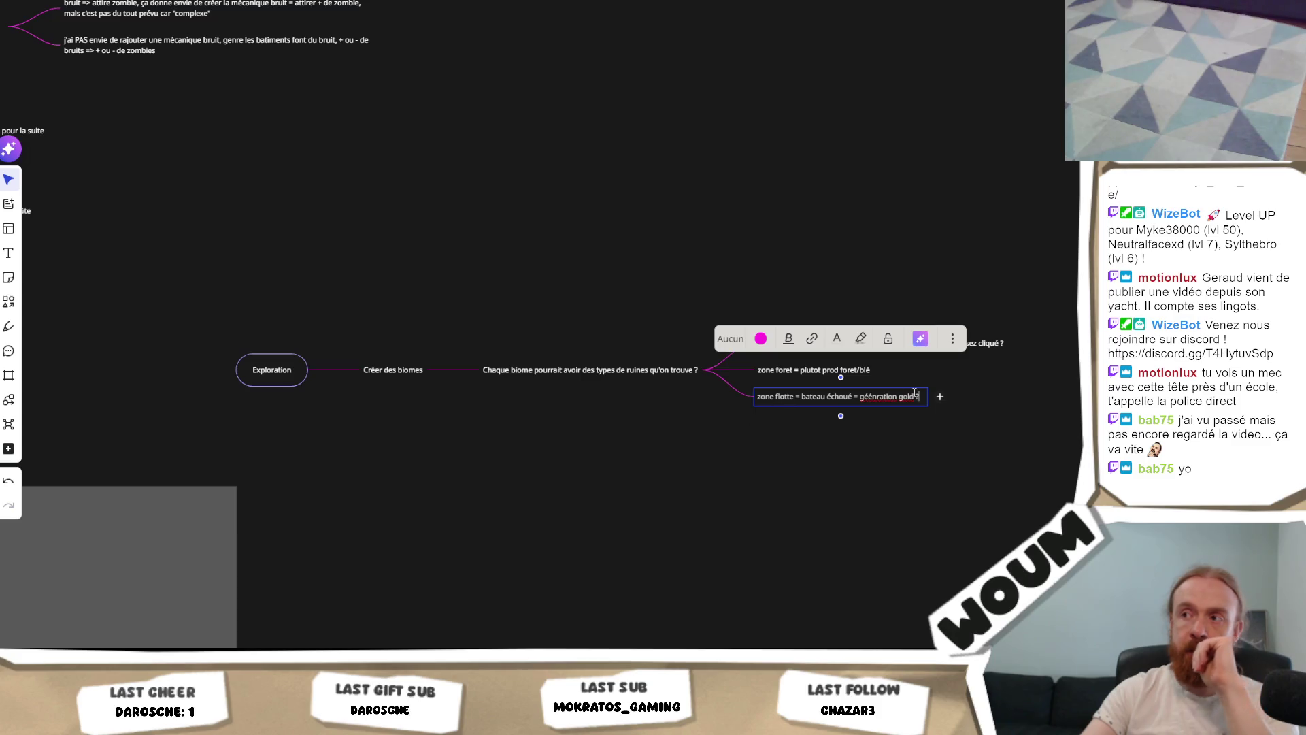
left_click(870, 395)
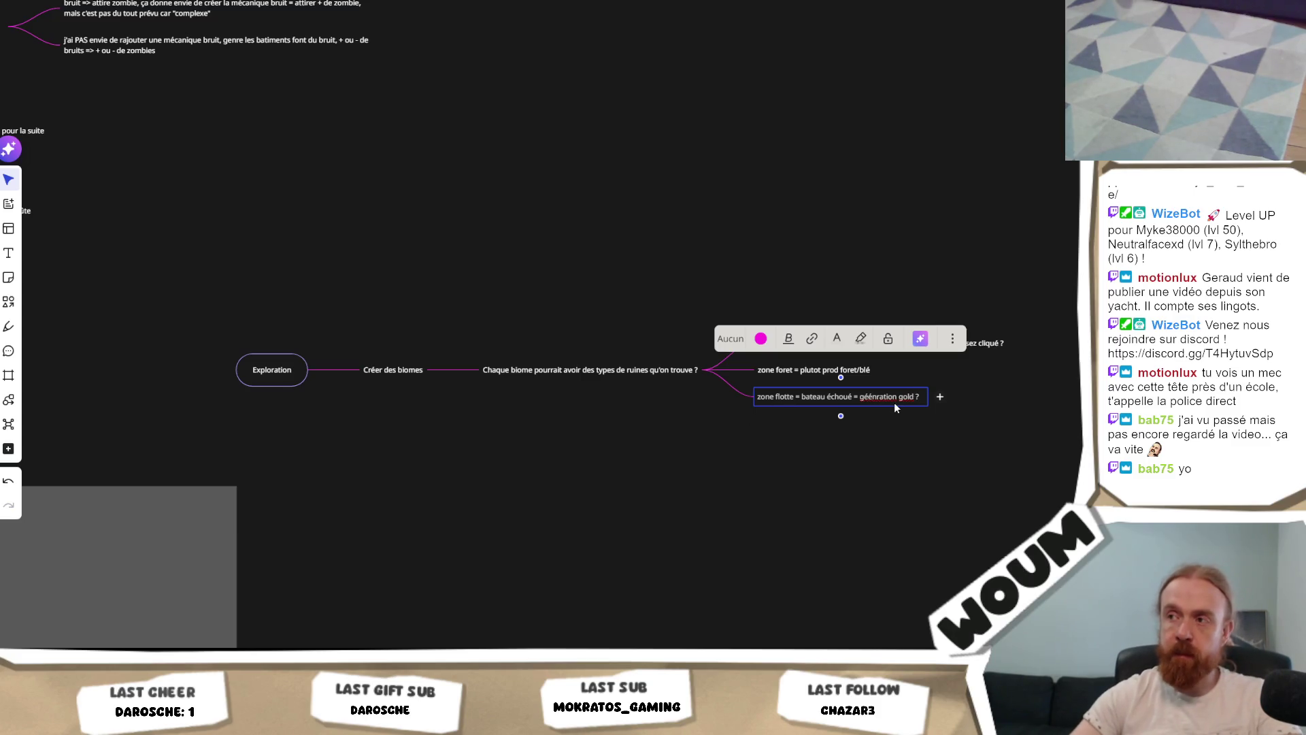
key("BackSpace")
type("'")
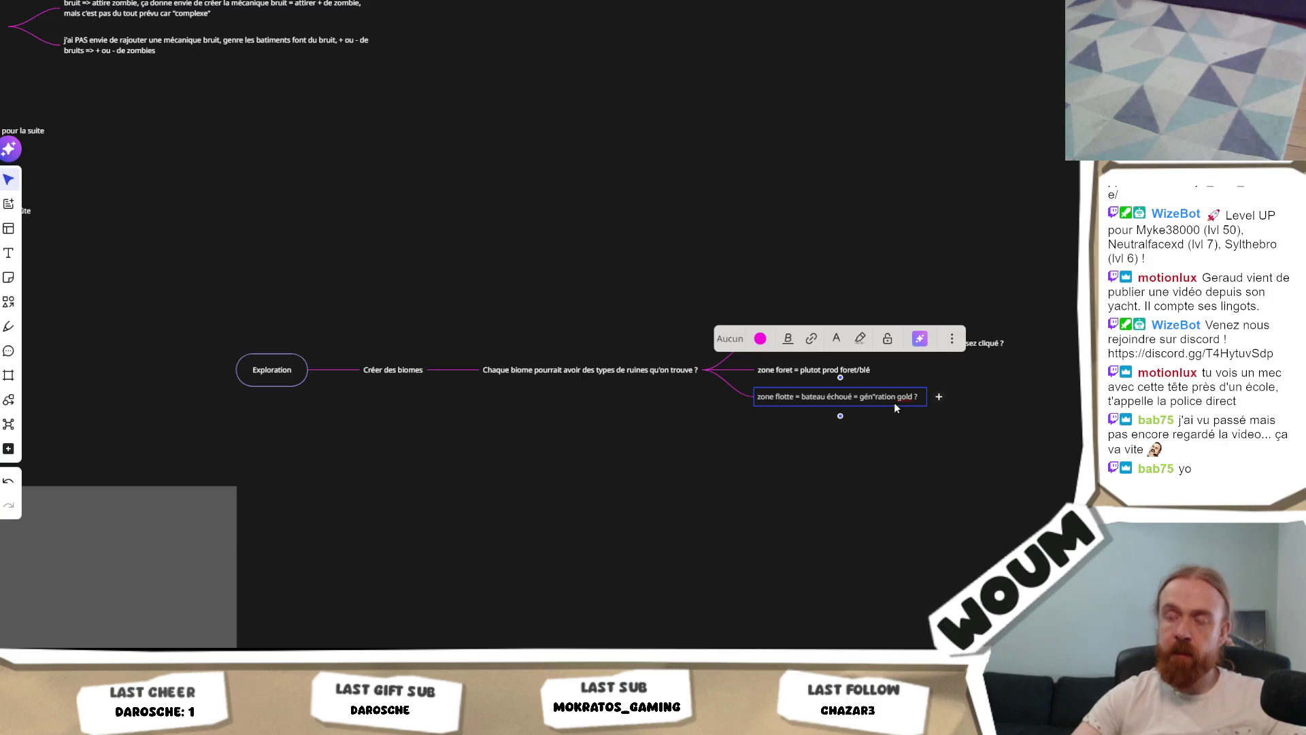
type("é")
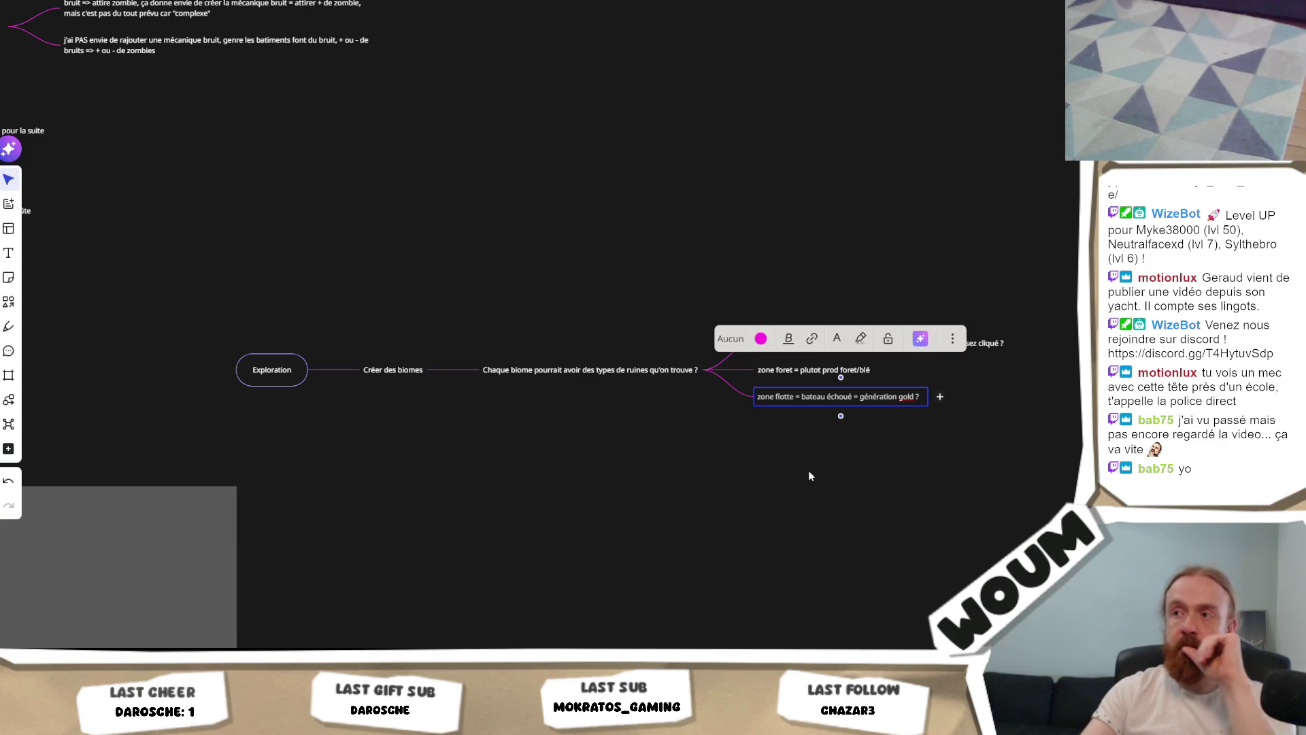
key("Escape")
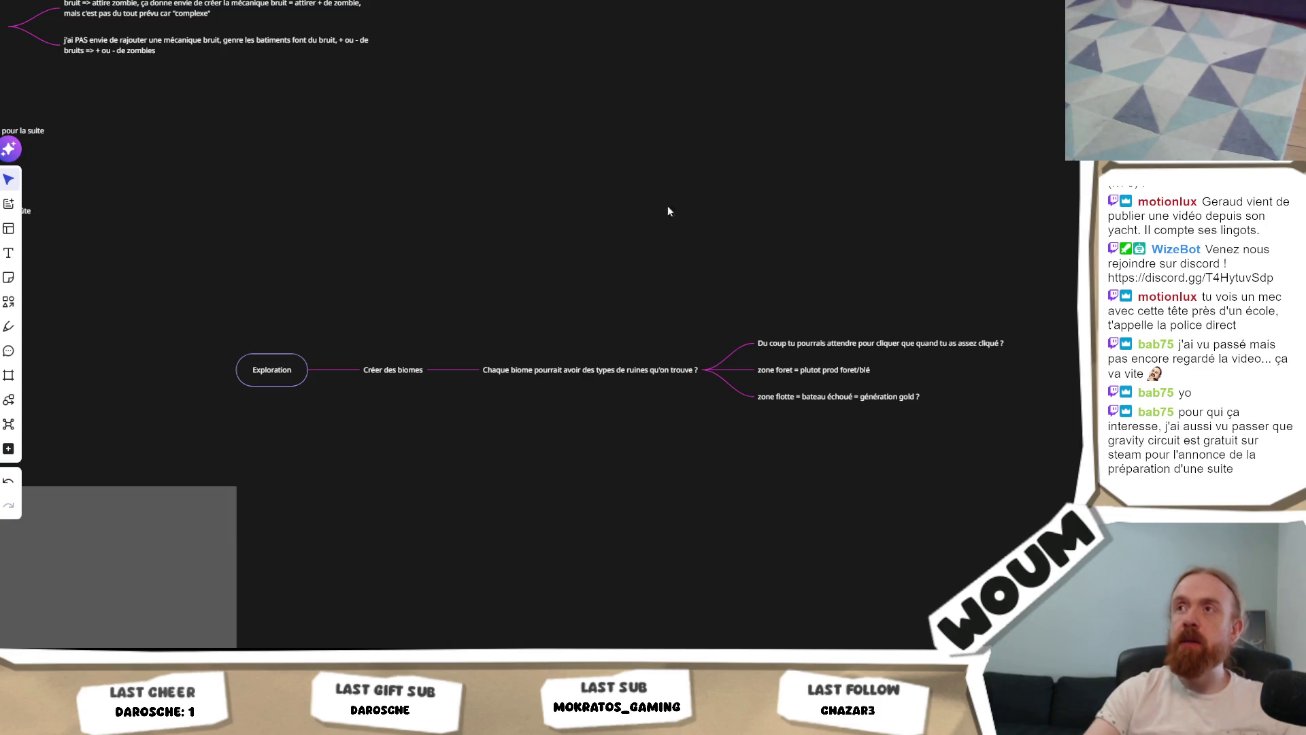
key("alt+Tab")
Step: Search the Steam store for 'gravity circuit' and open its store page
scroll(719, 80, "up", 10)
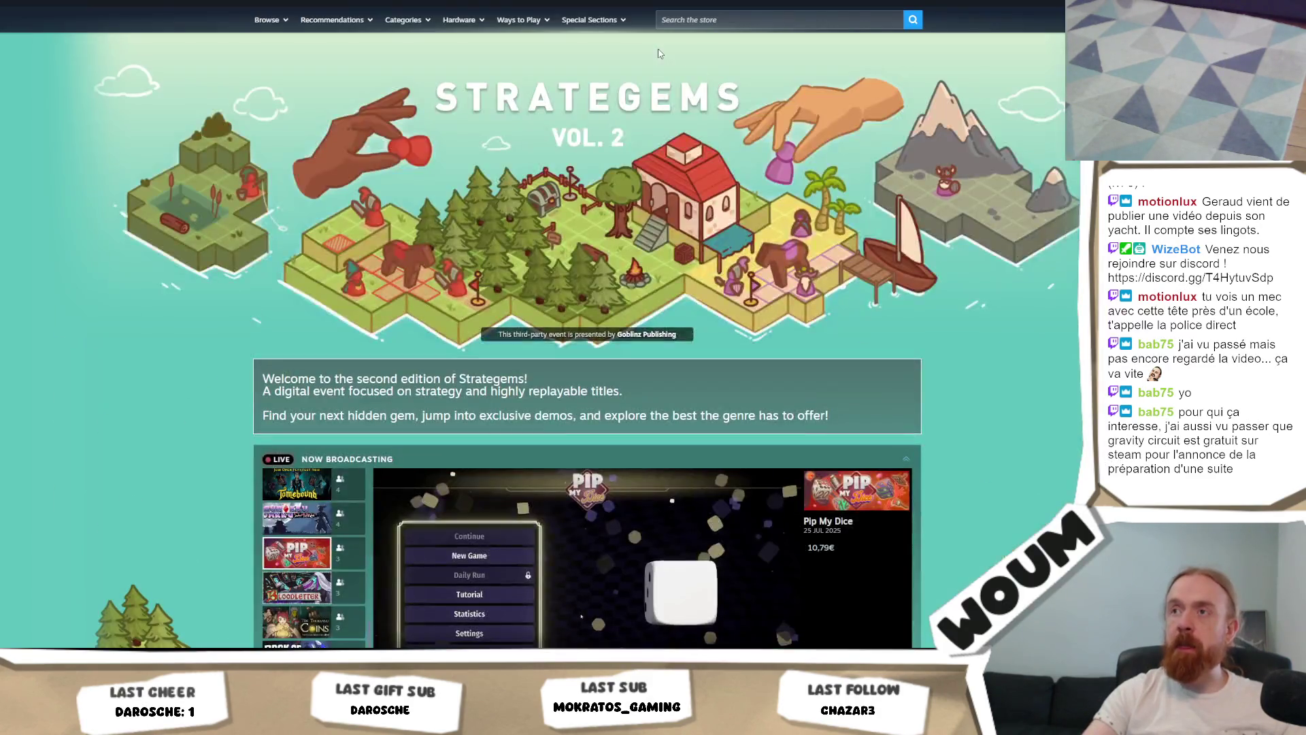
left_click(705, 20)
type("gravity circuit")
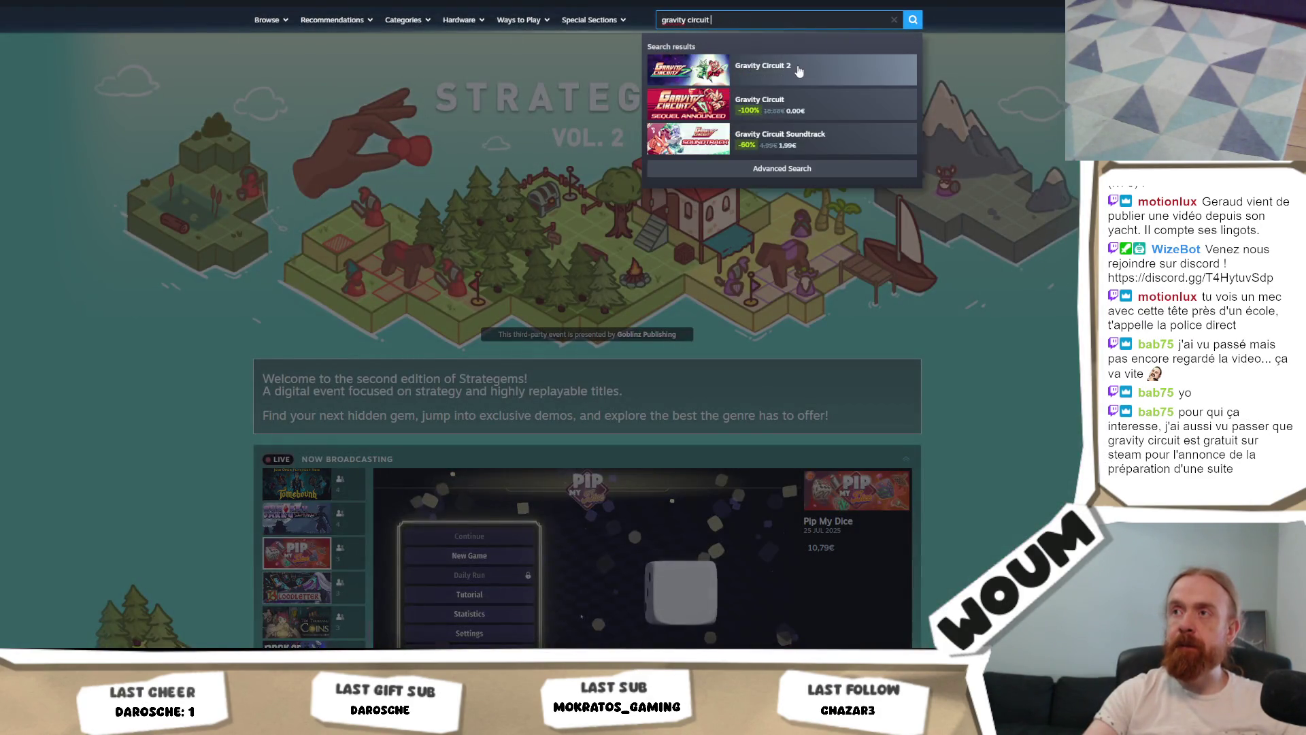
left_click(805, 102)
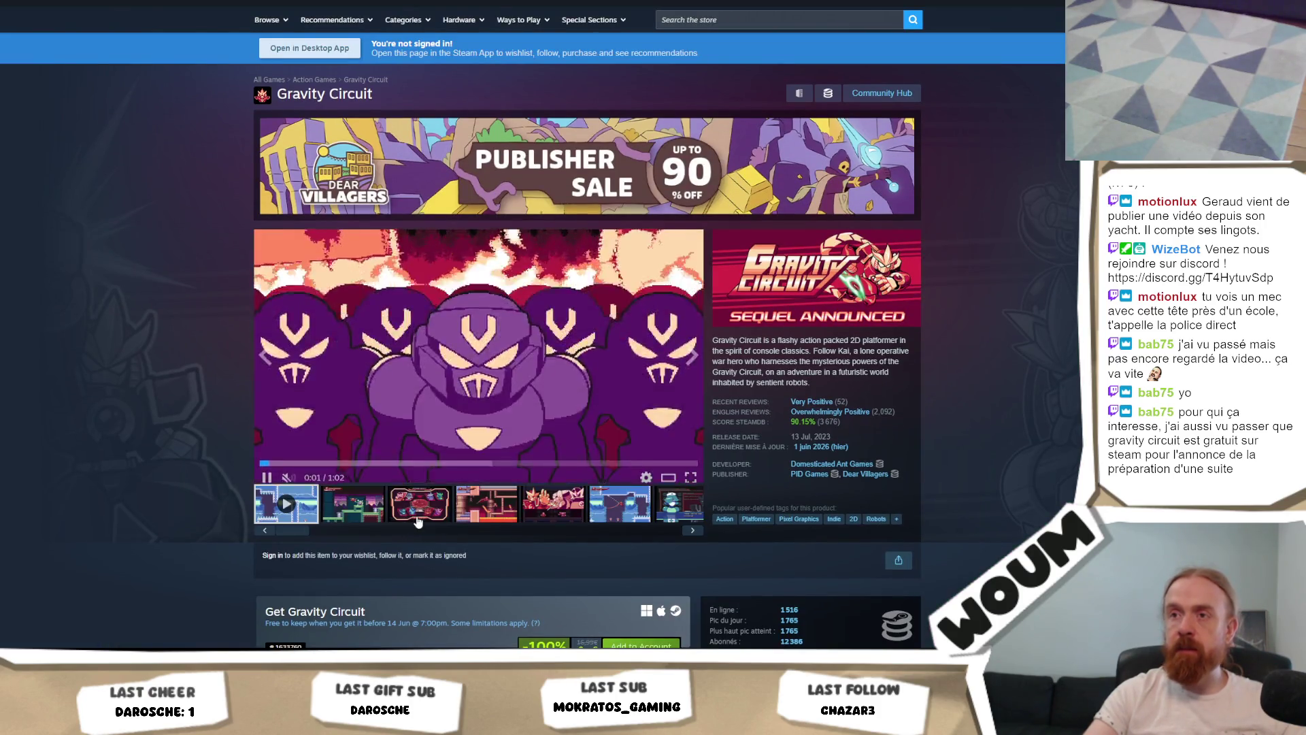
Step: Browse the Gravity Circuit gameplay screenshots and the purchase offers below them
left_click(446, 519)
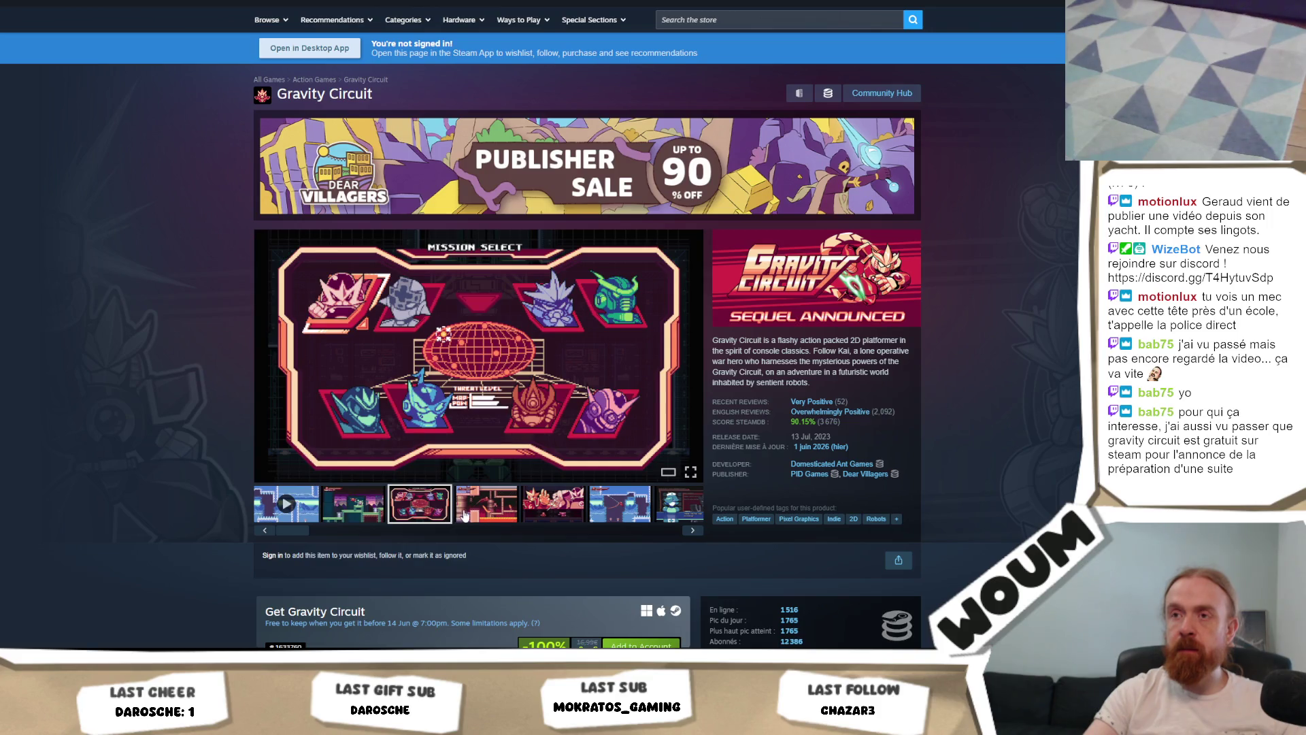
left_click(507, 515)
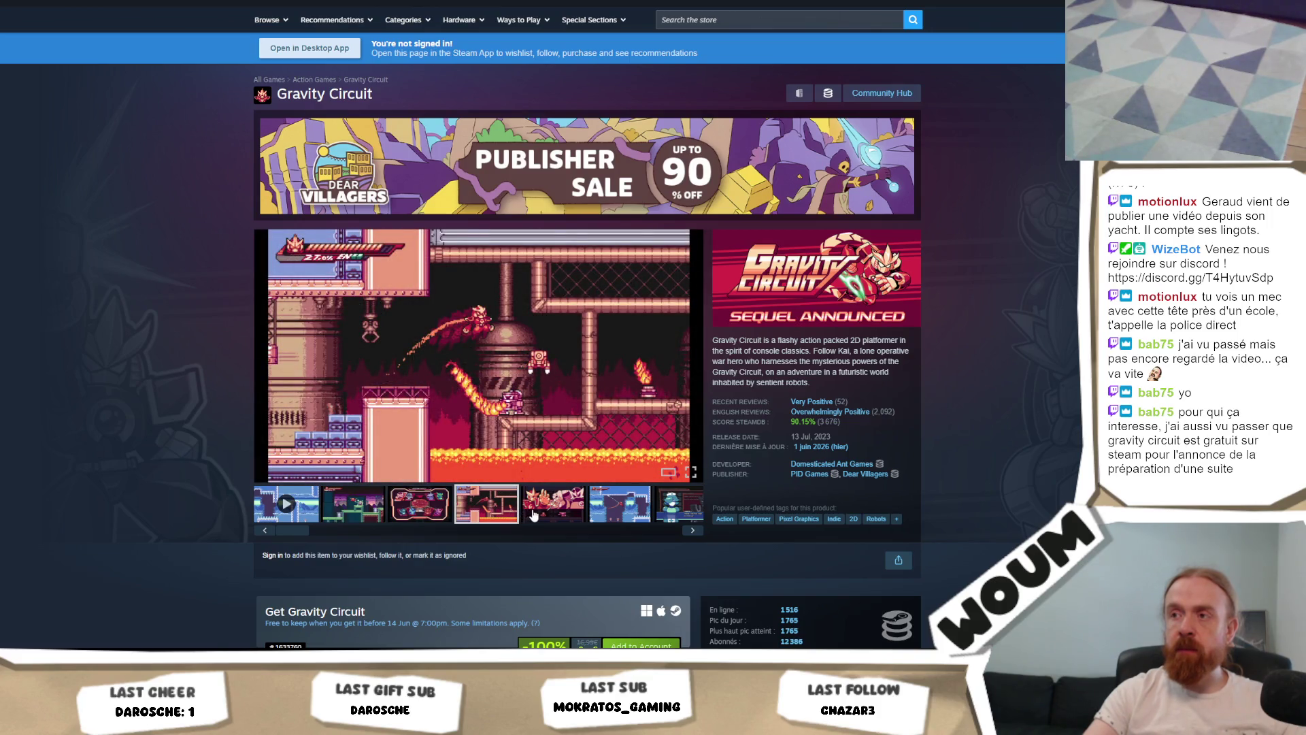
scroll(224, 468, "down", 4)
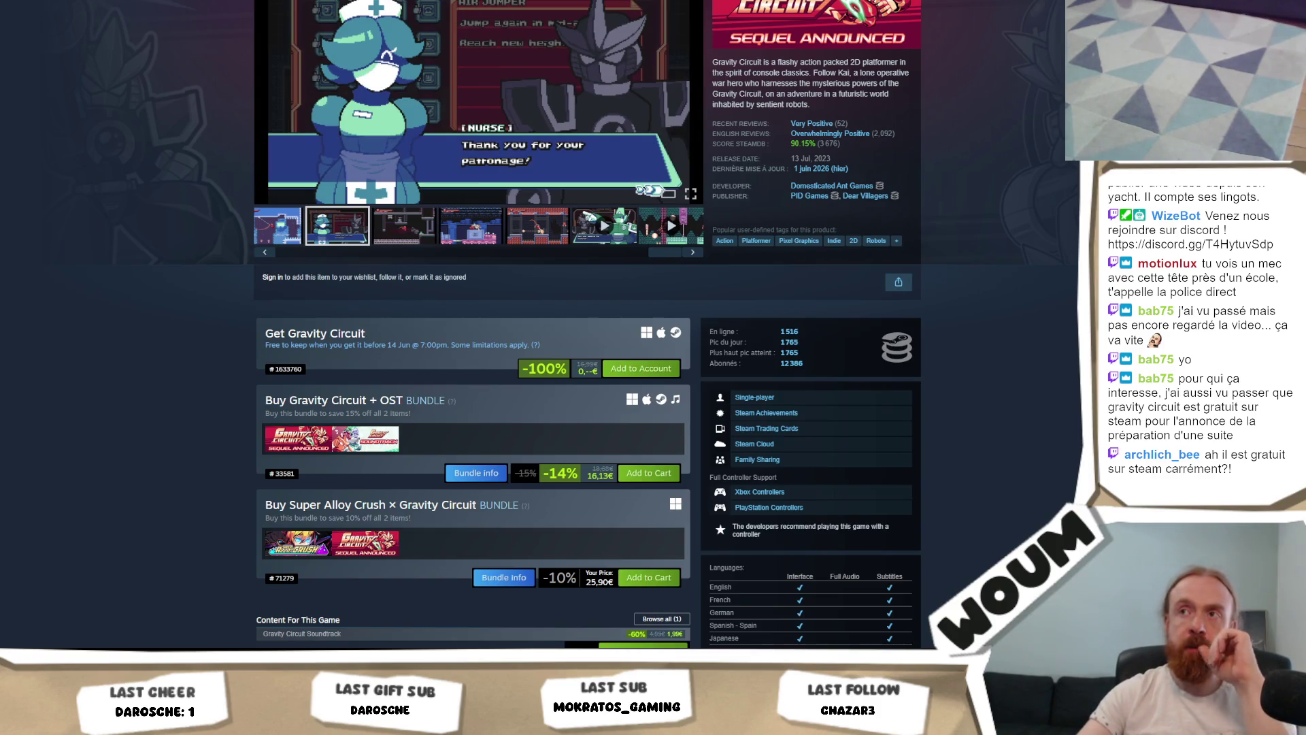
left_click(531, 233)
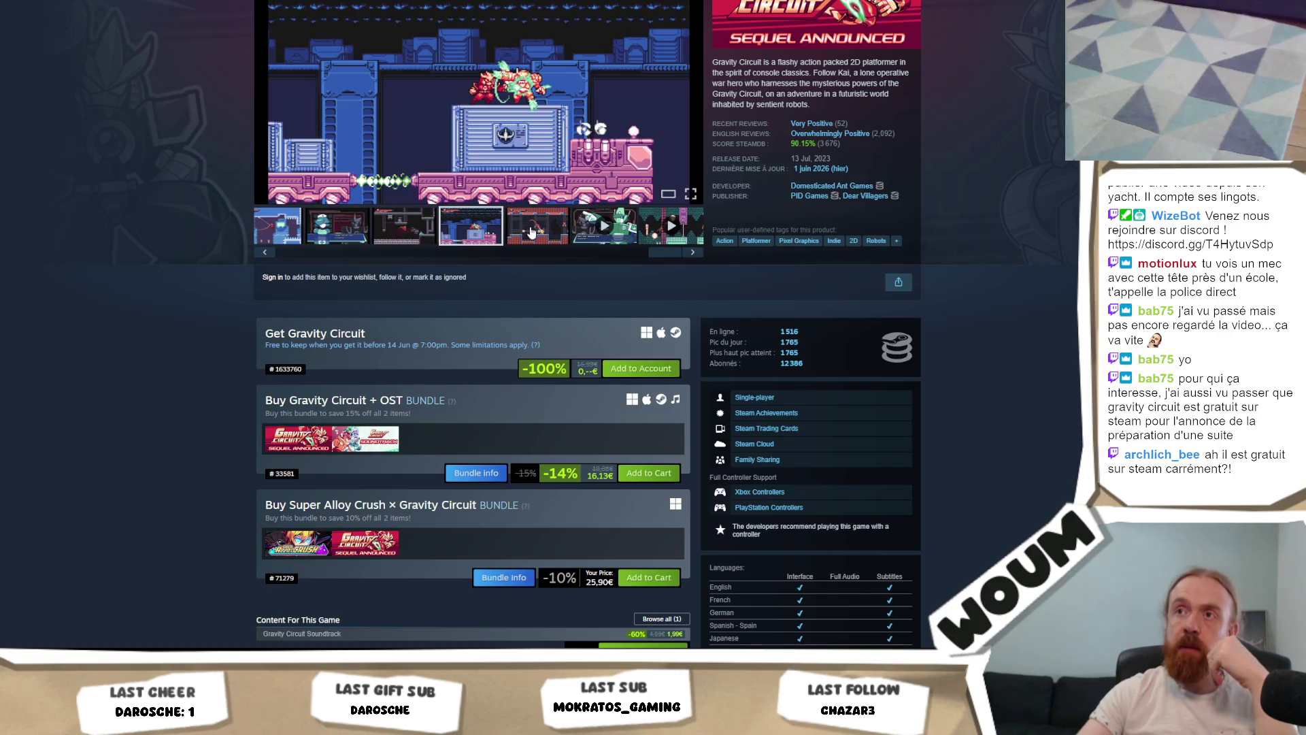
scroll(533, 235, "up", 4)
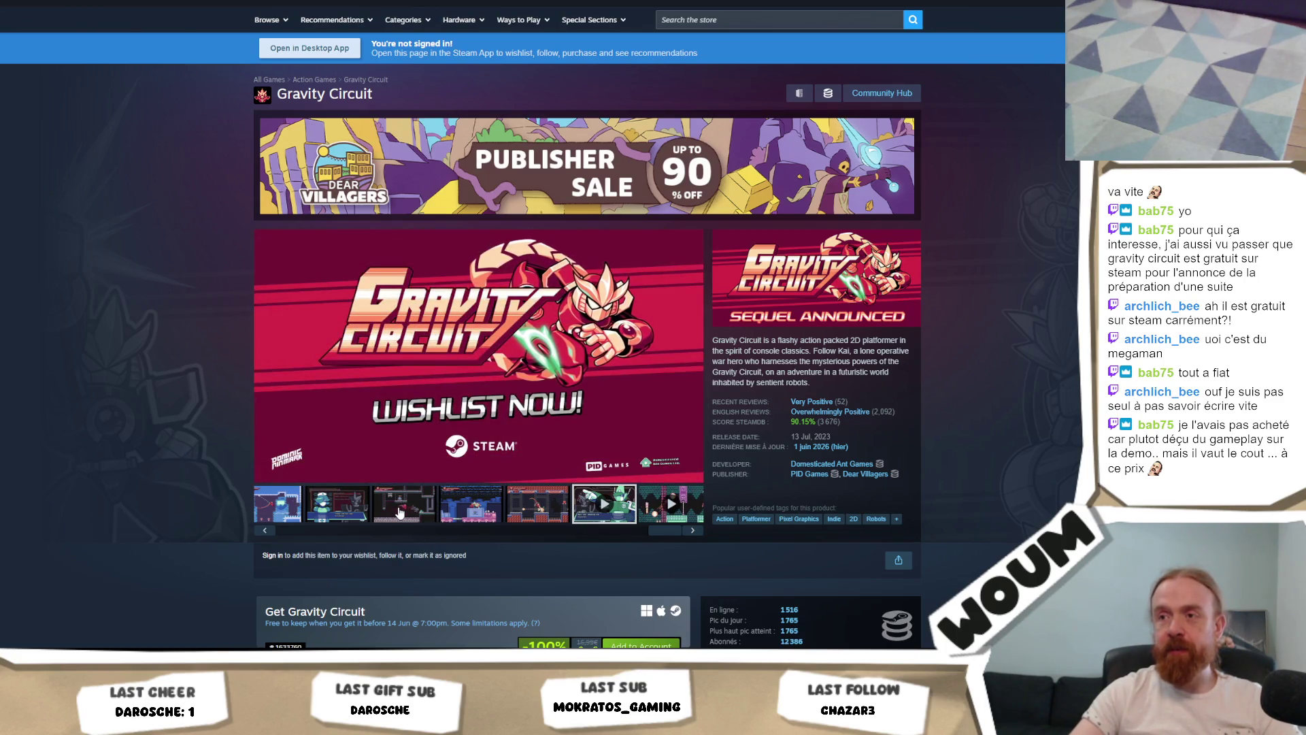
Step: View the third Gravity Circuit screenshot instead of the trailer, then return to the Miro board
scroll(175, 450, "down", 3)
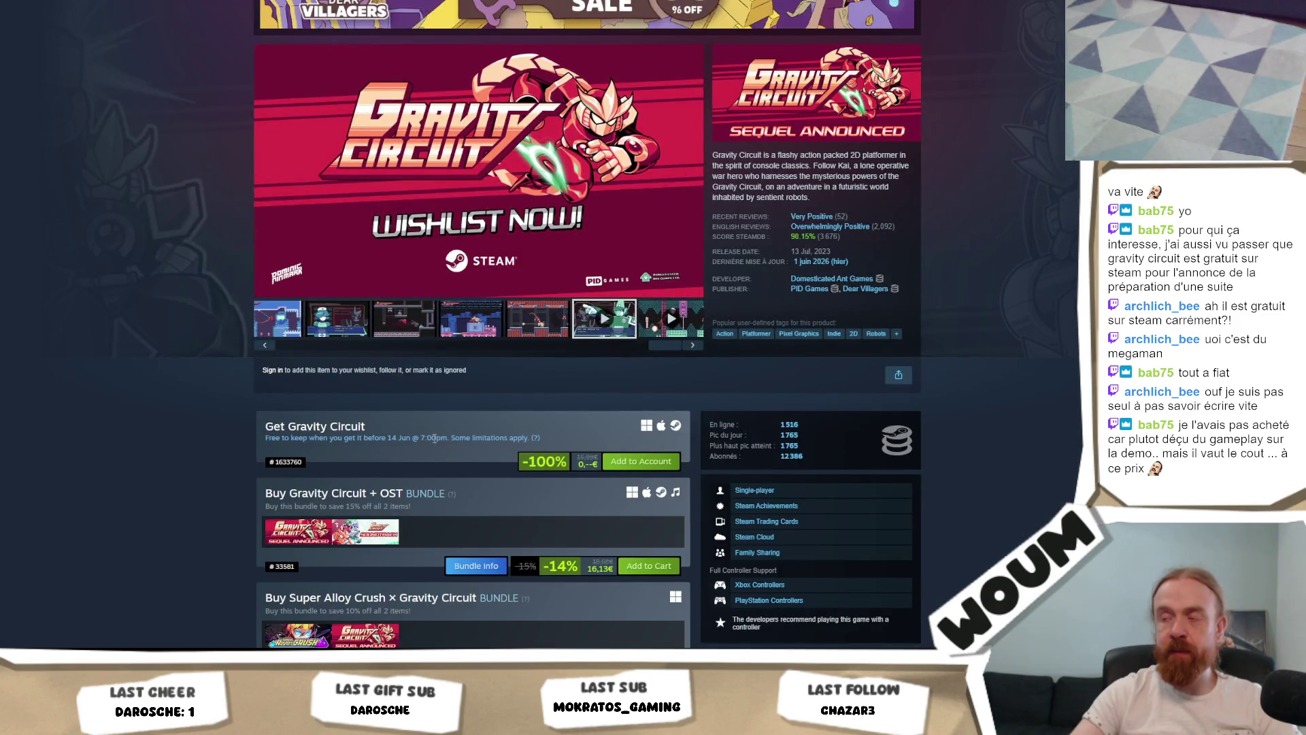
scroll(433, 440, "up", 2)
scroll(433, 441, "up", 2)
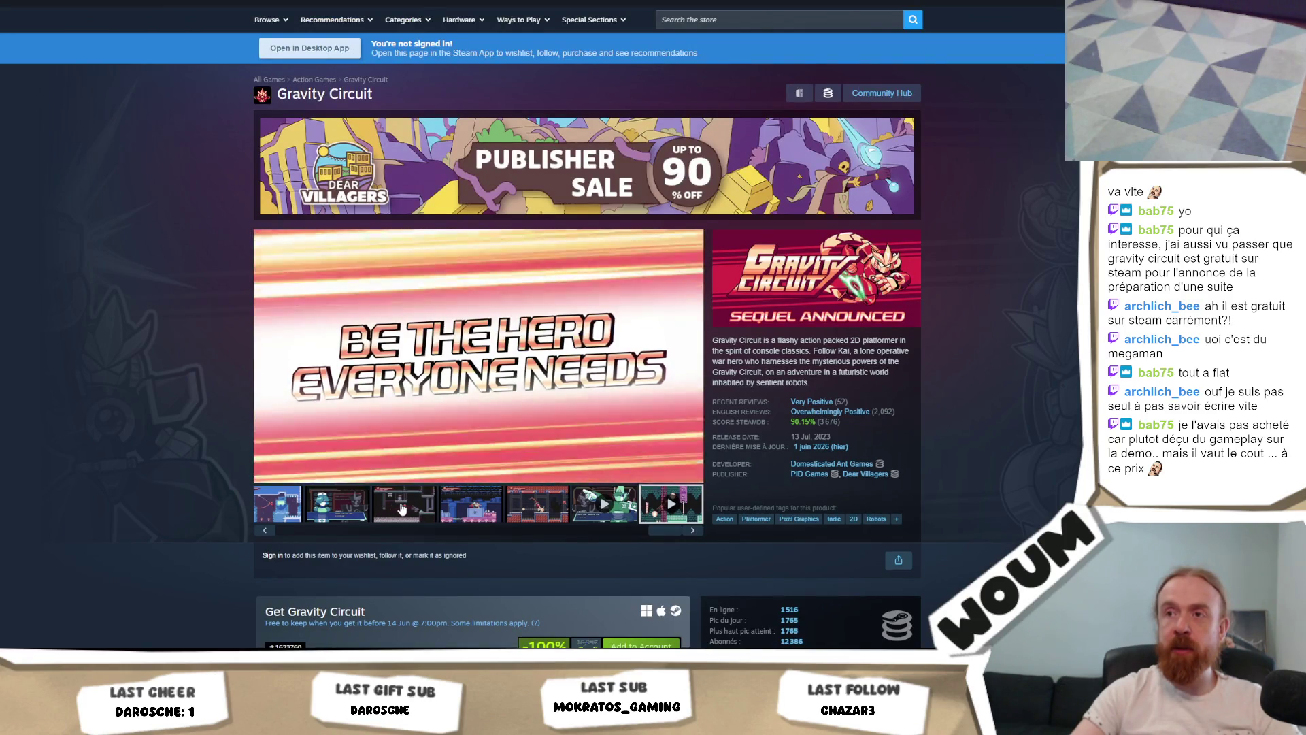
left_click(402, 509)
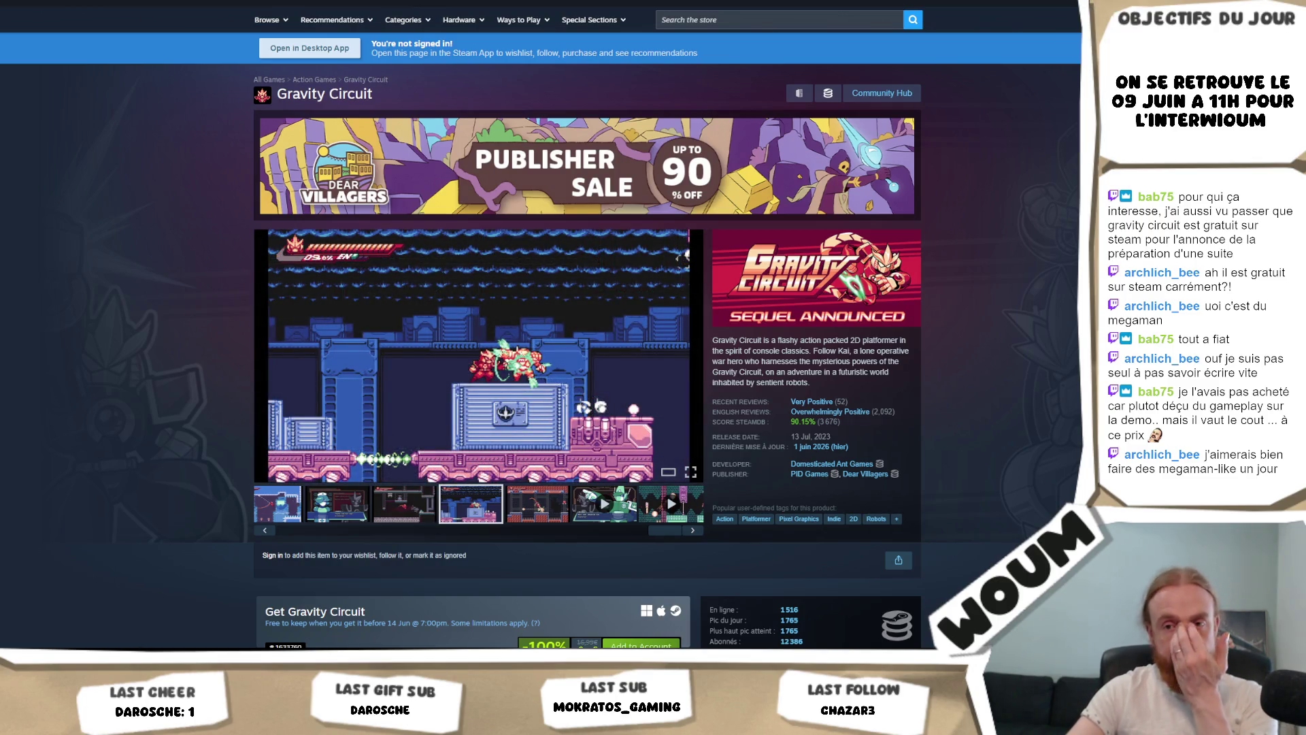
key("ctrl+Tab")
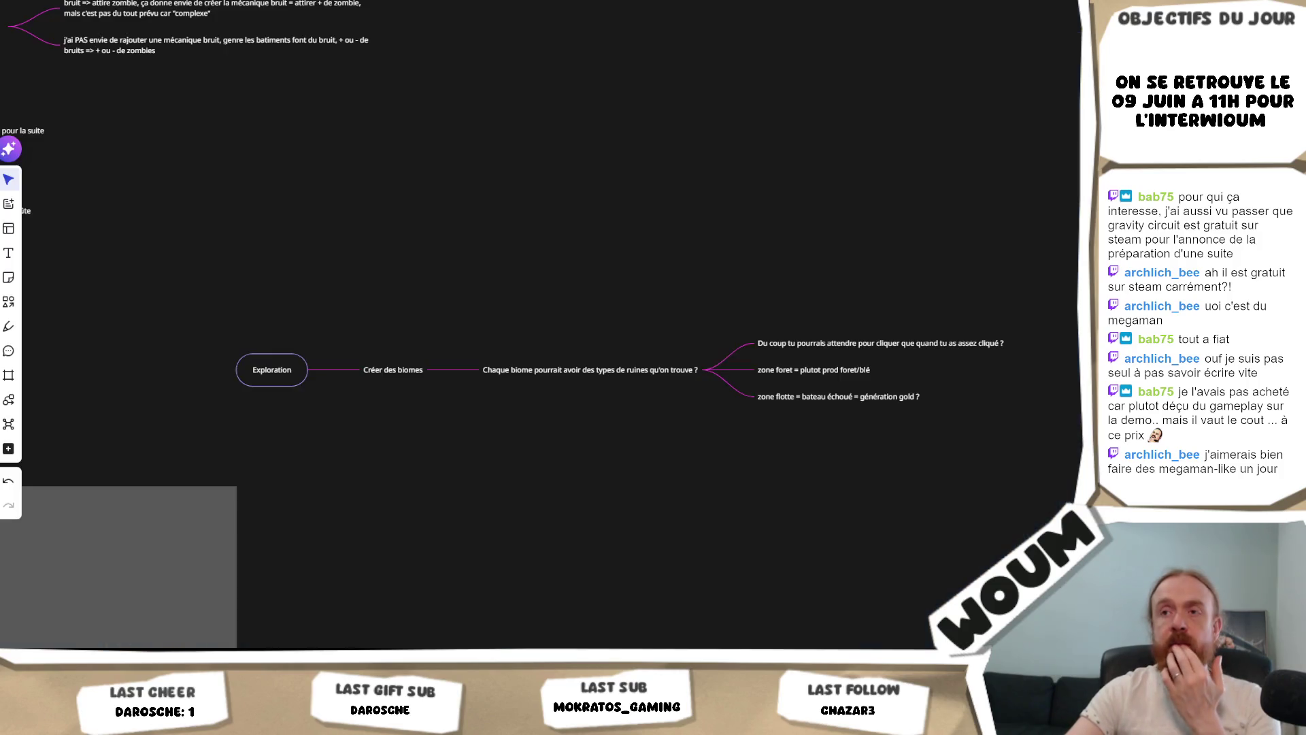
Step: Add a 'Biome eau' branch under Créer des biomes with the note 'des trésors à trouver dans l'eau'
scroll(615, 408, "right", 2)
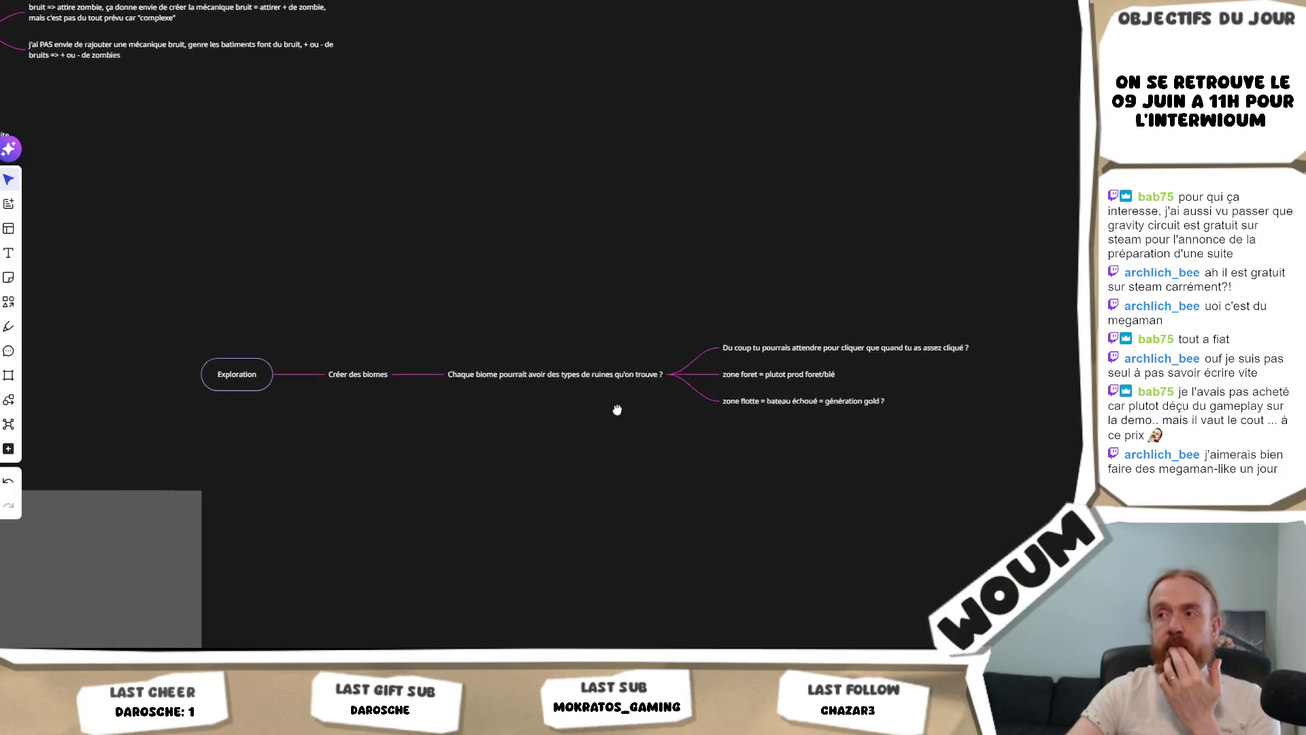
scroll(690, 405, "left", 2)
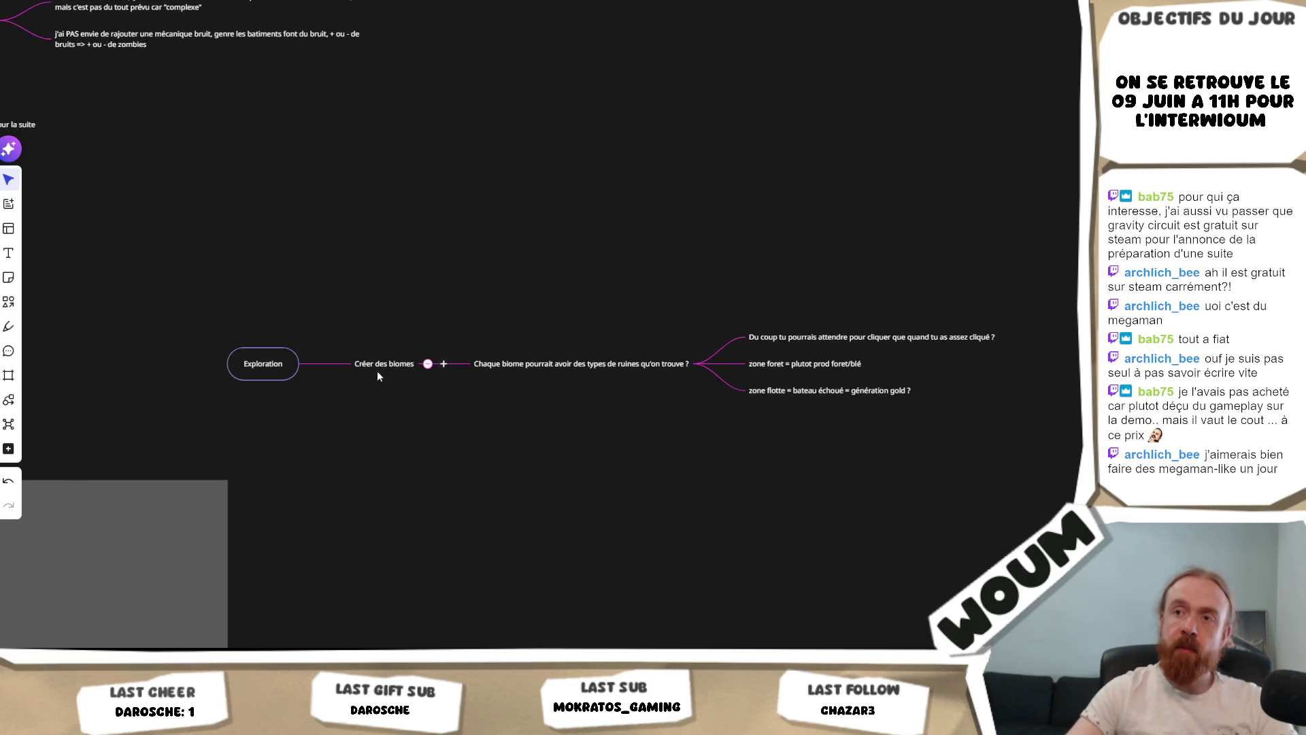
left_click(443, 364)
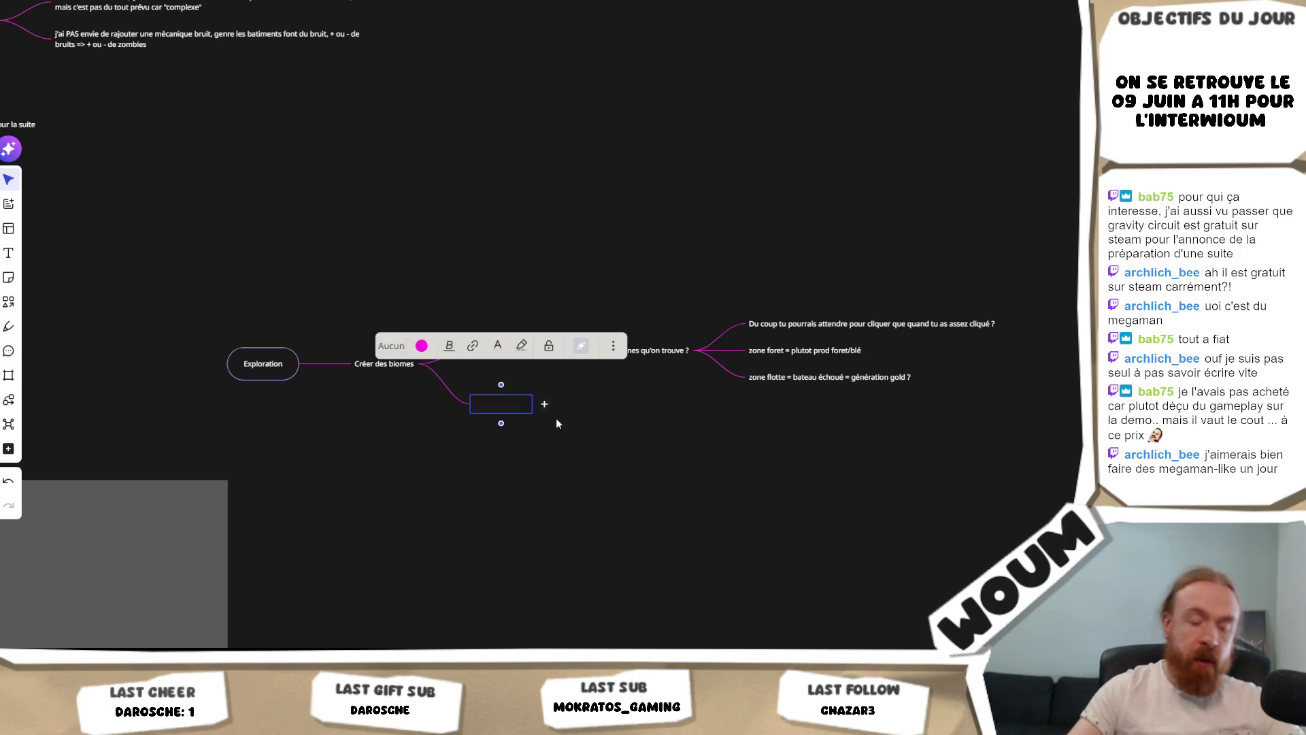
type("Biome eau")
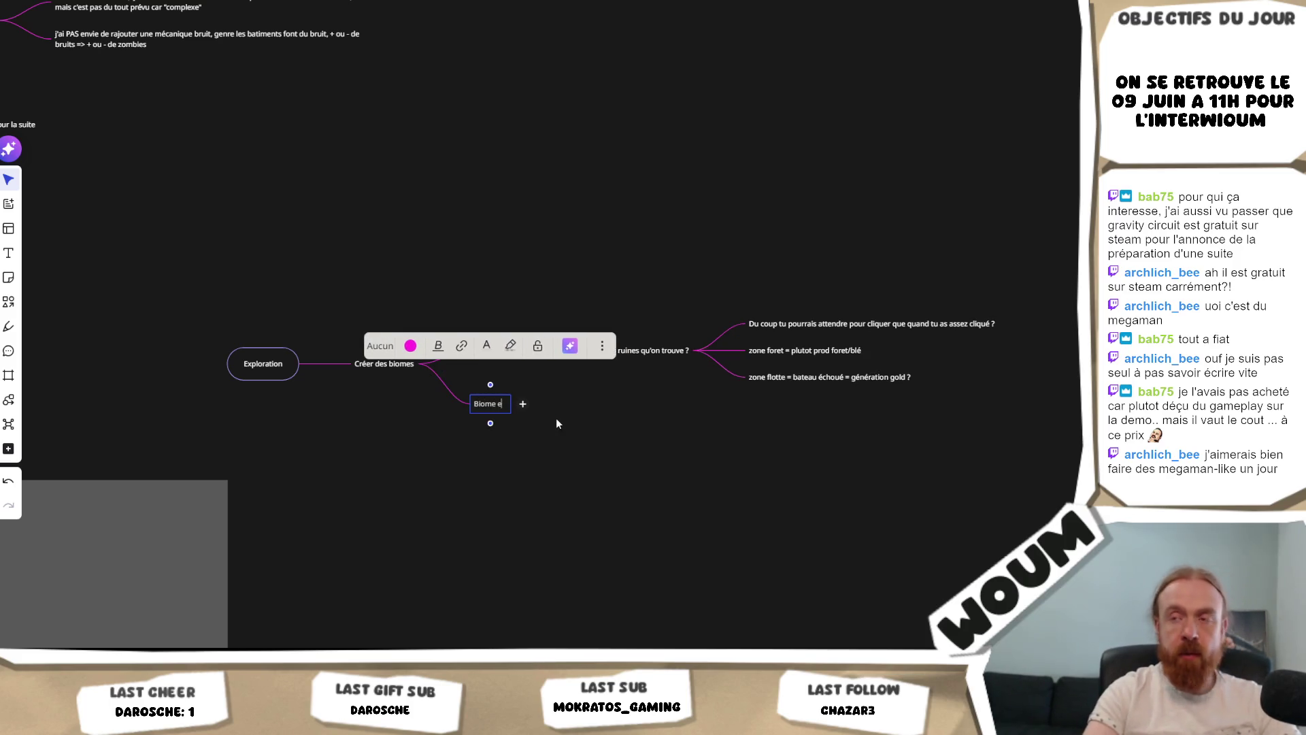
left_click(531, 404)
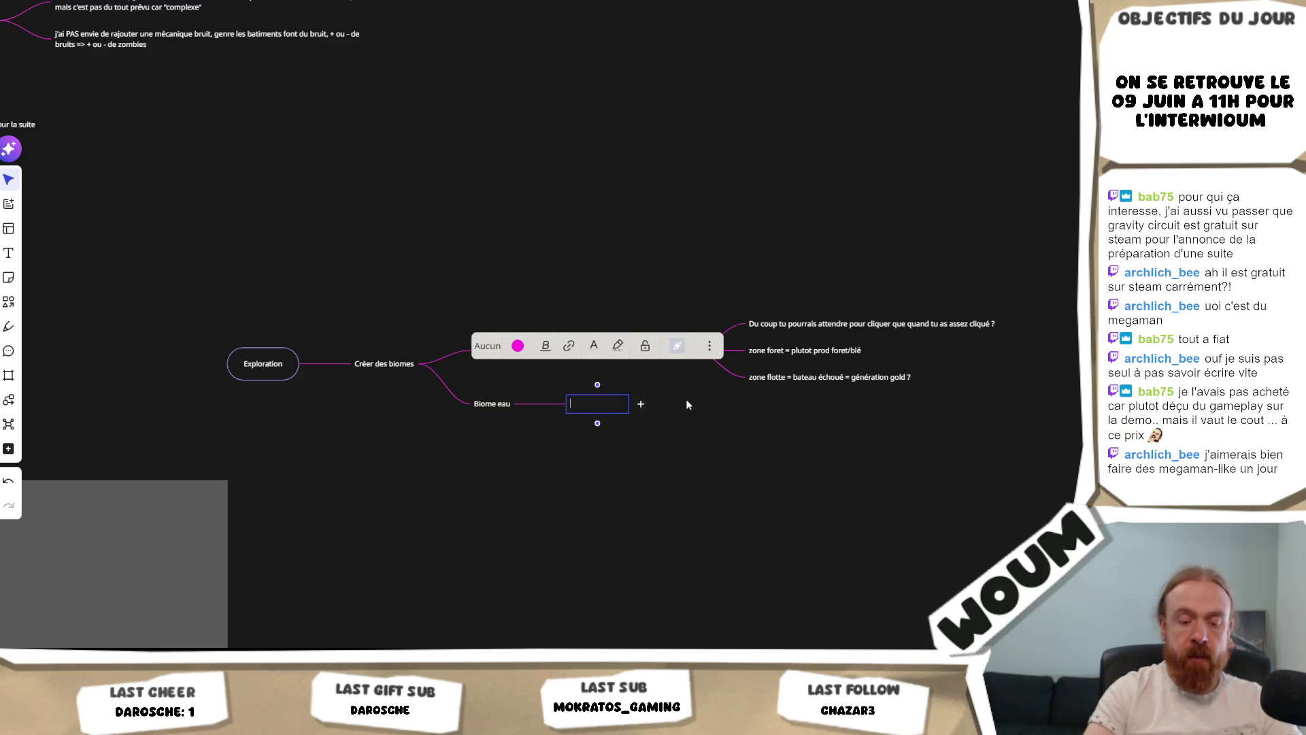
type("rien")
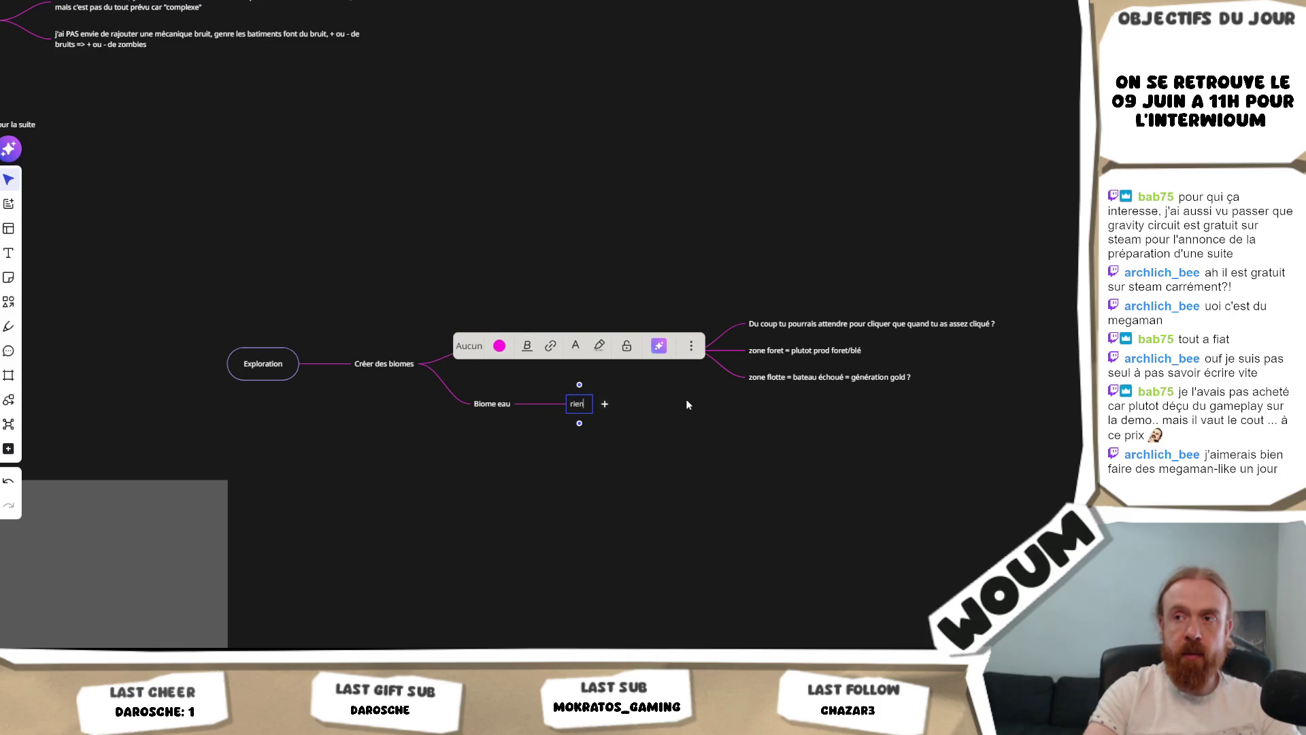
type(" pour prod")
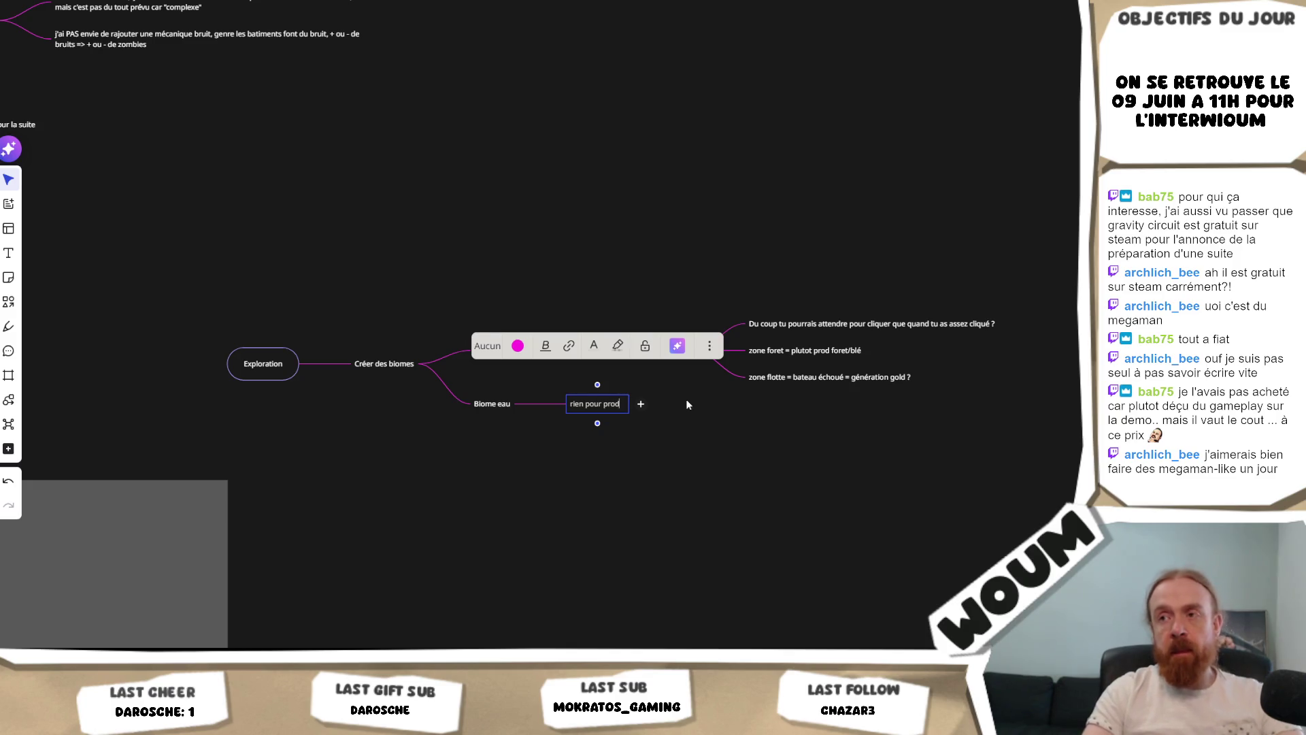
key("BackSpace")
key("BackSpace")
key("BackSpace")
type("des")
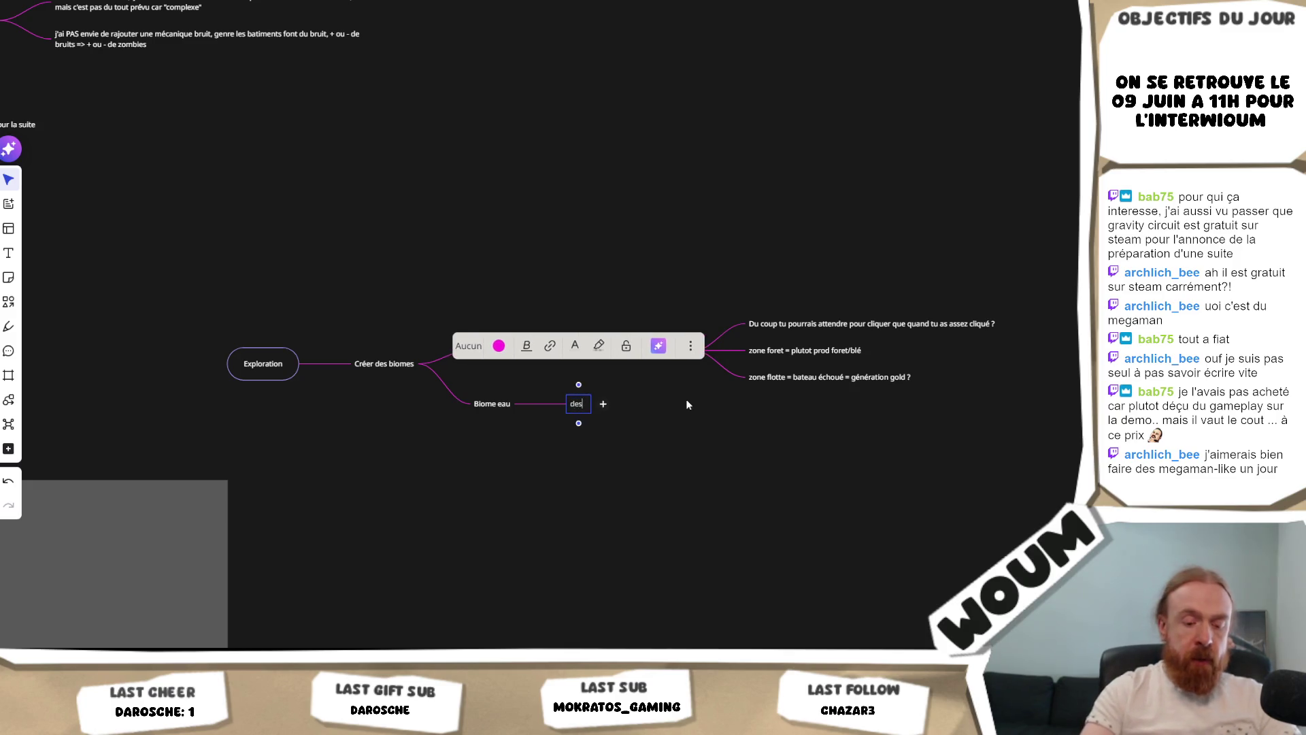
type(" trésors à t")
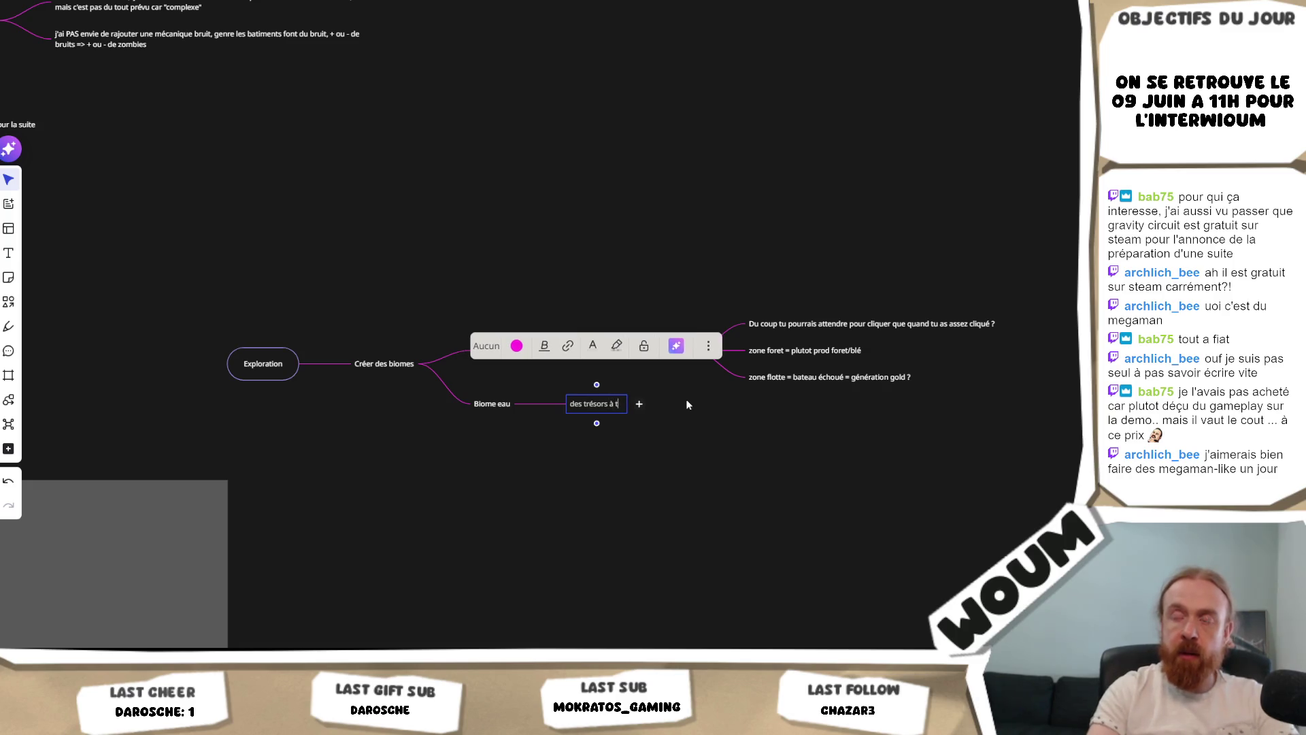
type("rouver dans l'eau")
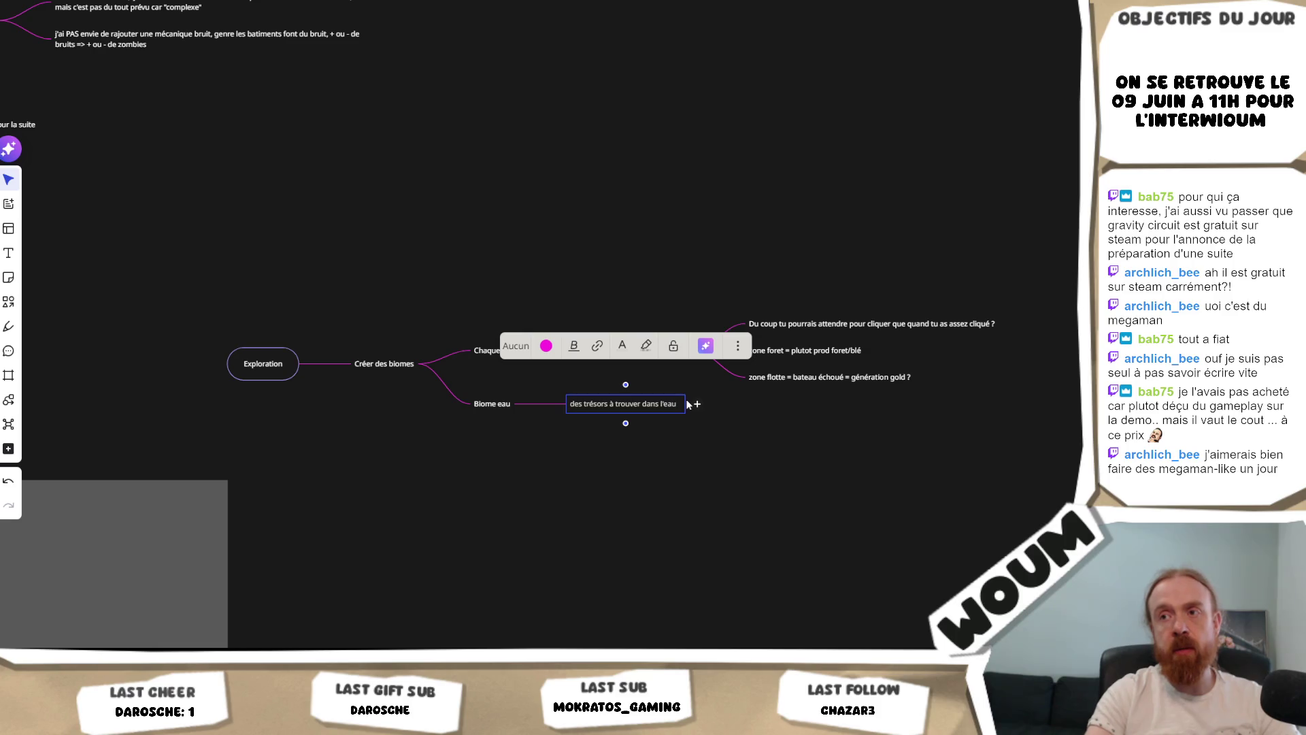
left_click(582, 453)
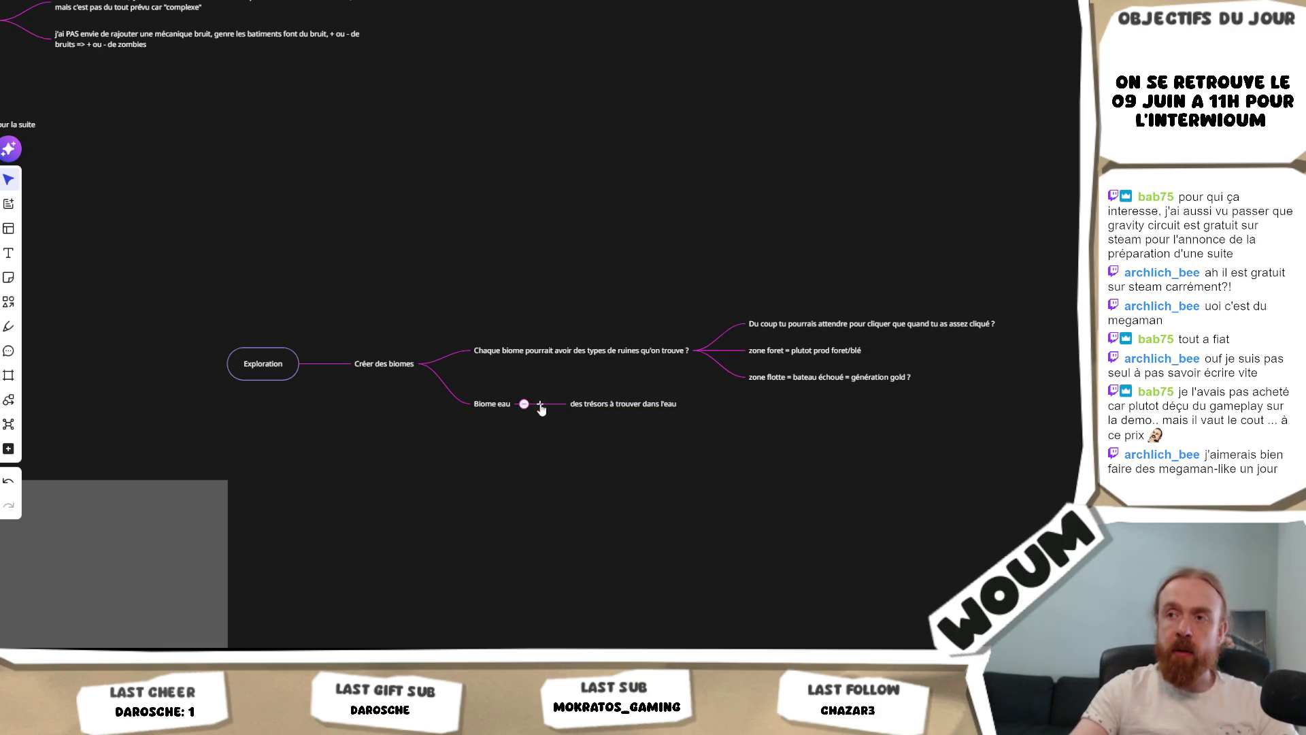
Step: Add a second Biome eau note 'mini île avec un truc de prod +++'
left_click(541, 406)
type("min")
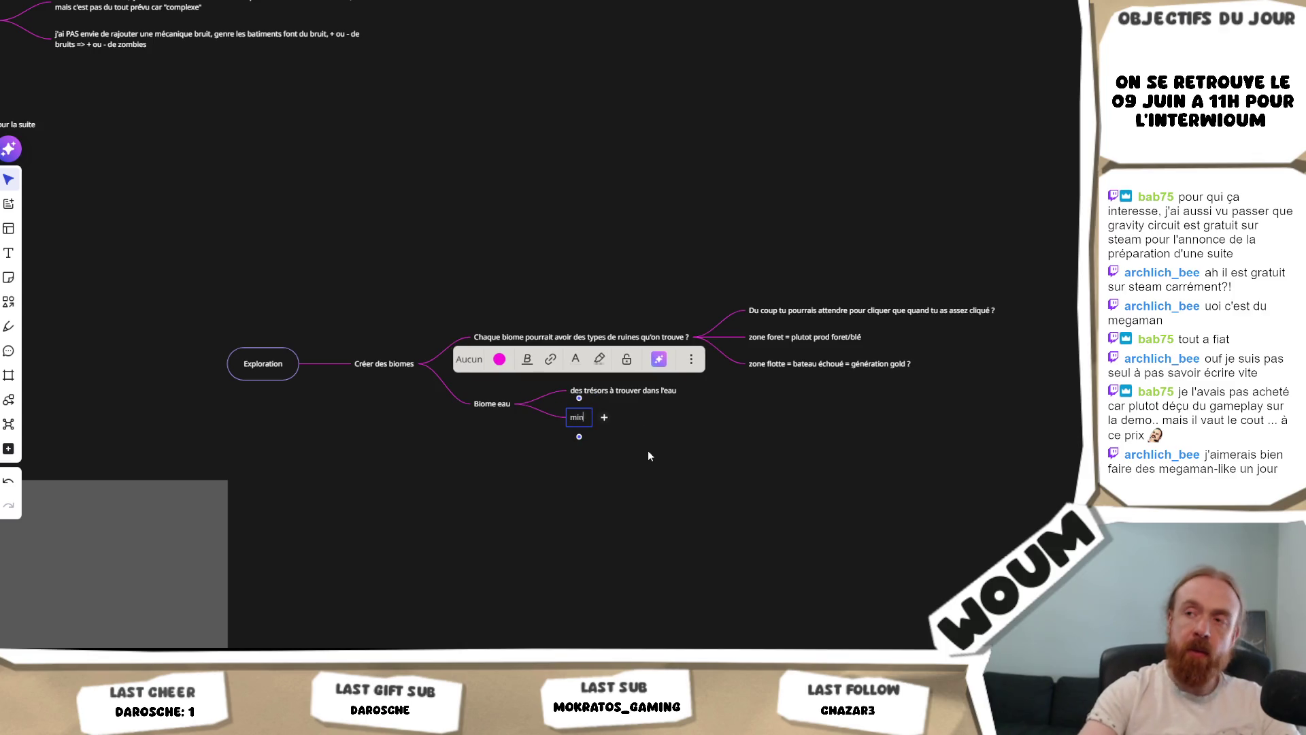
type("i île")
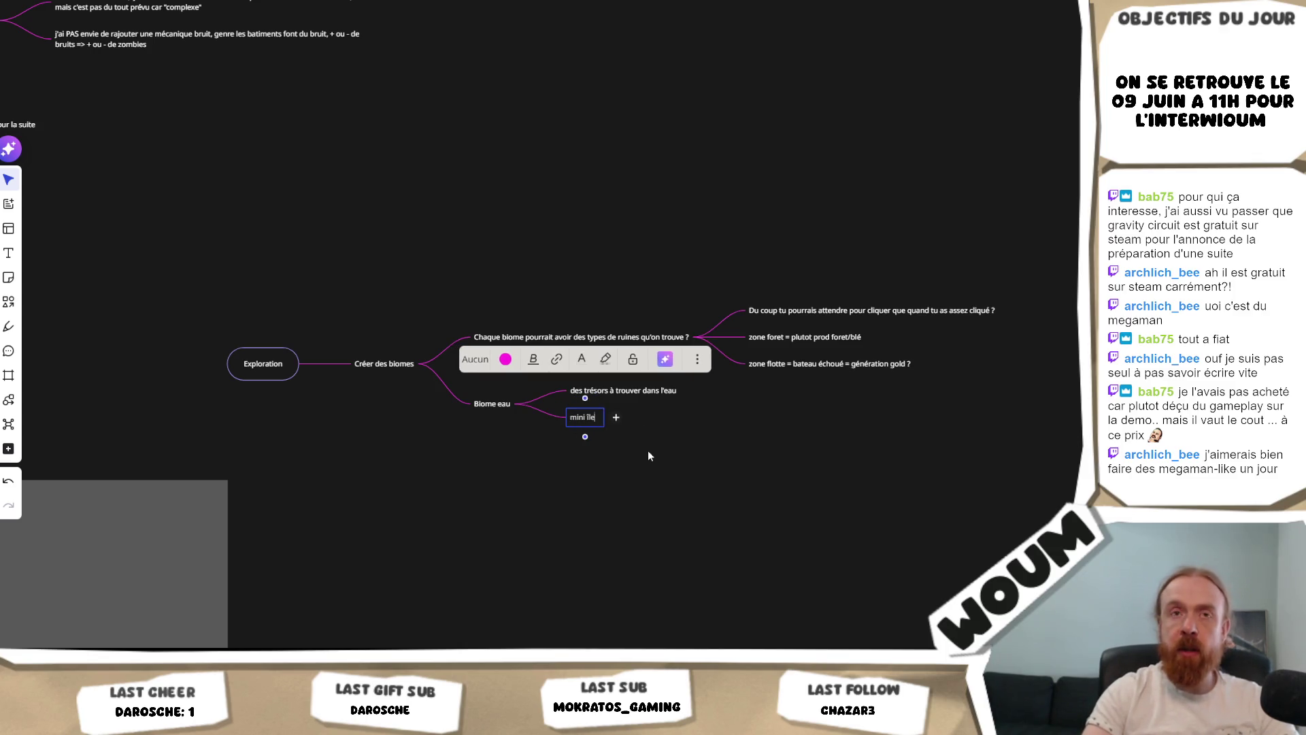
type(" avec")
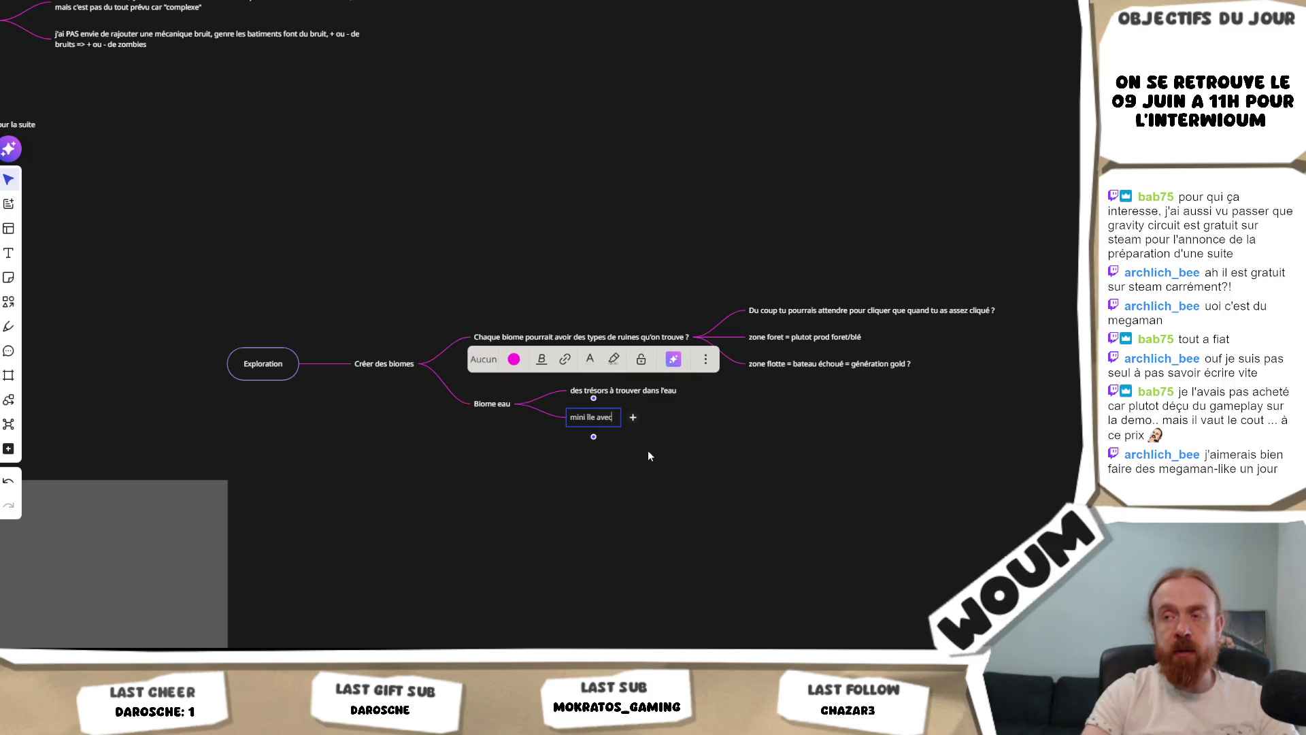
type(" un tru")
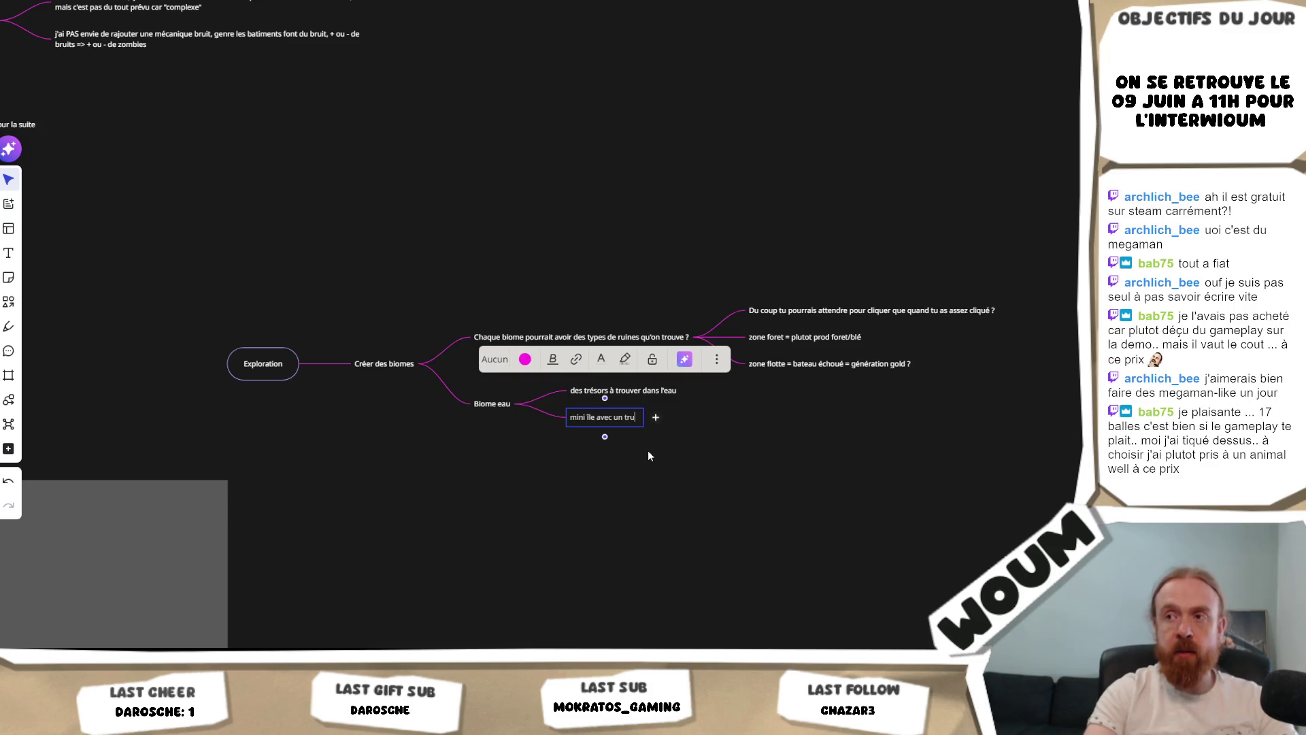
type("c de prod ++")
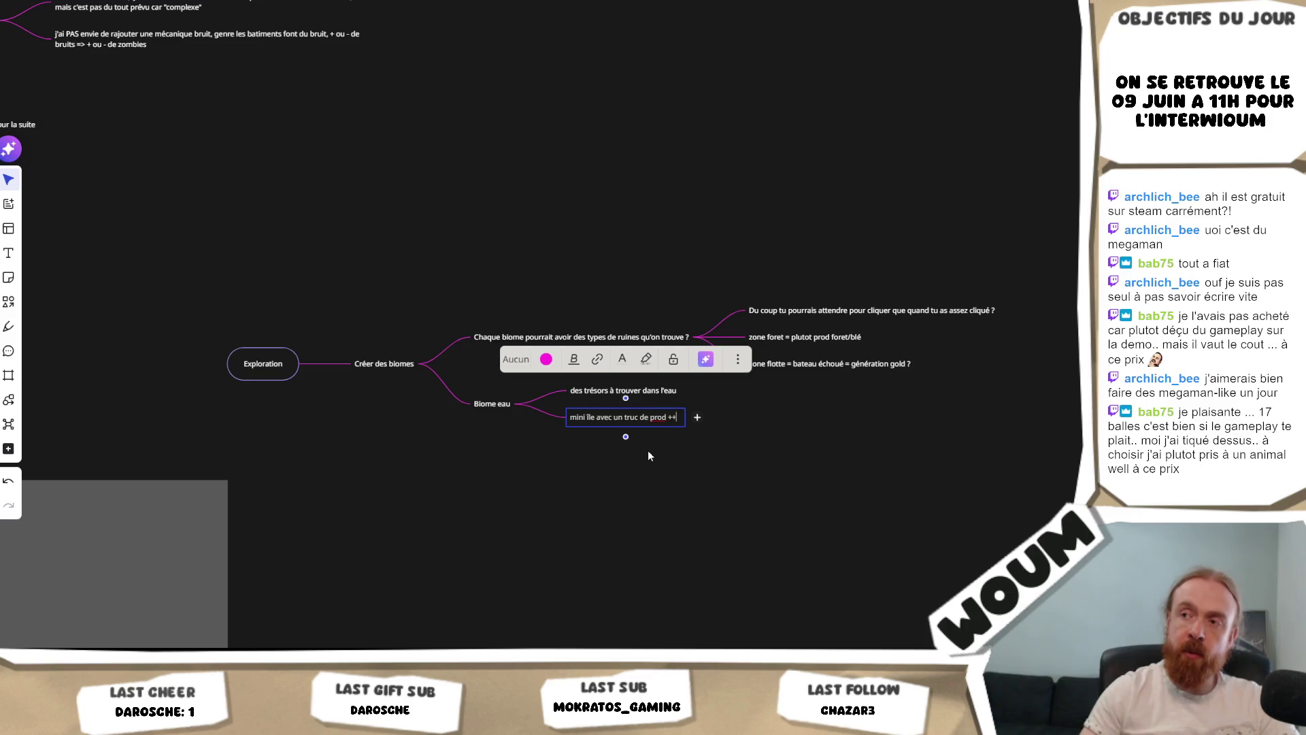
type("+")
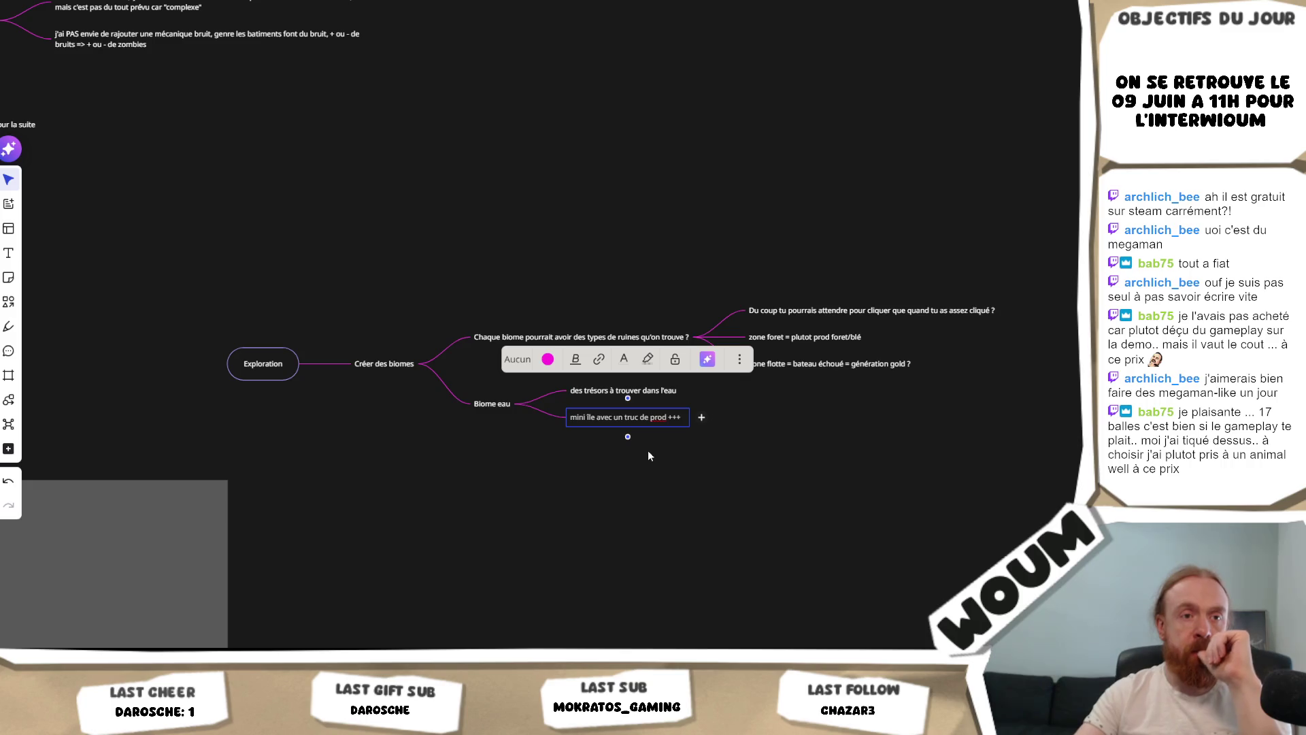
left_click(572, 472)
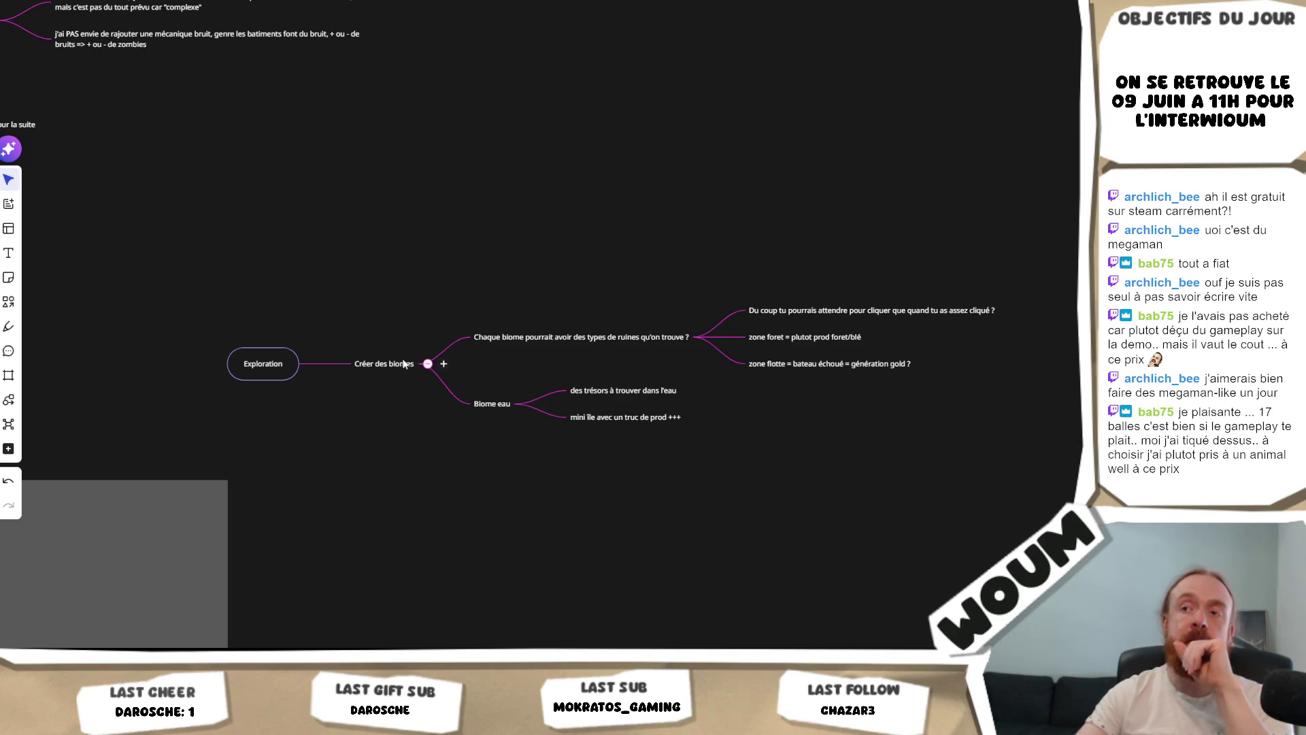
left_click(443, 364)
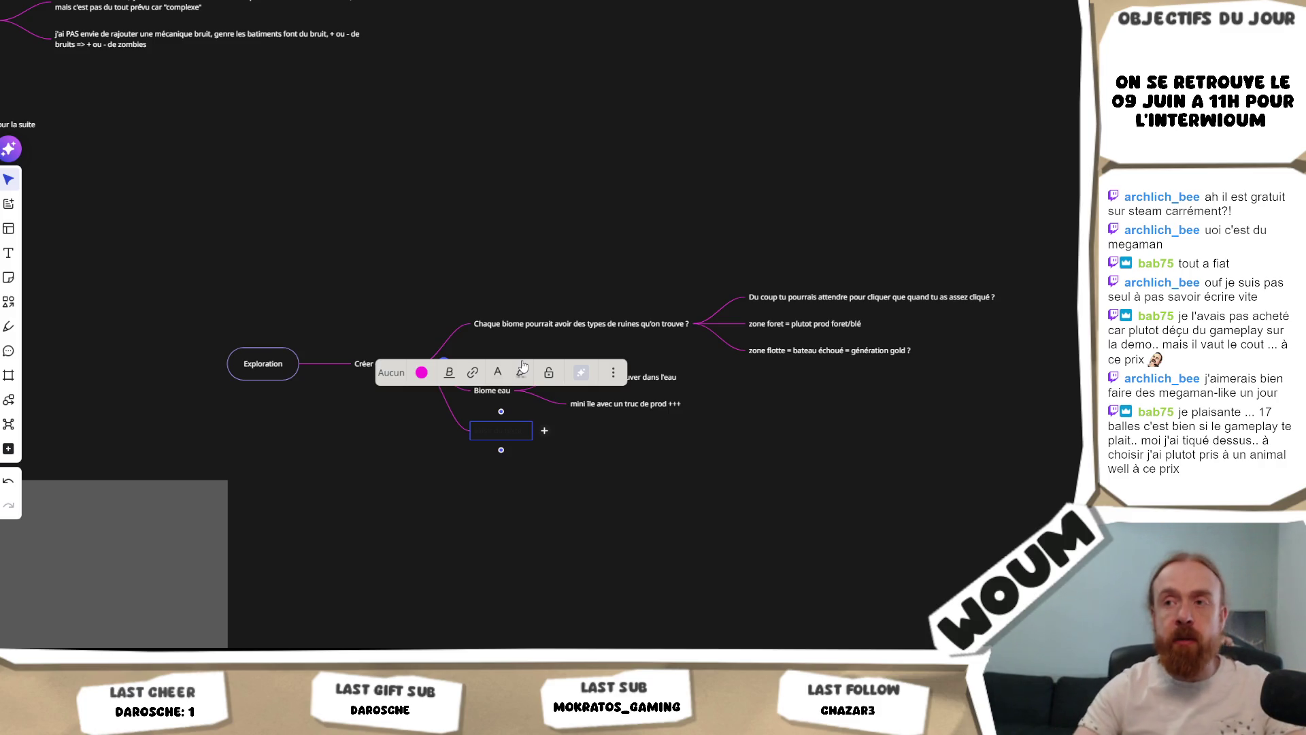
Step: Name the new branch 'Biome forêt' and give it the note 'classique foret/blé'
type("Biome ")
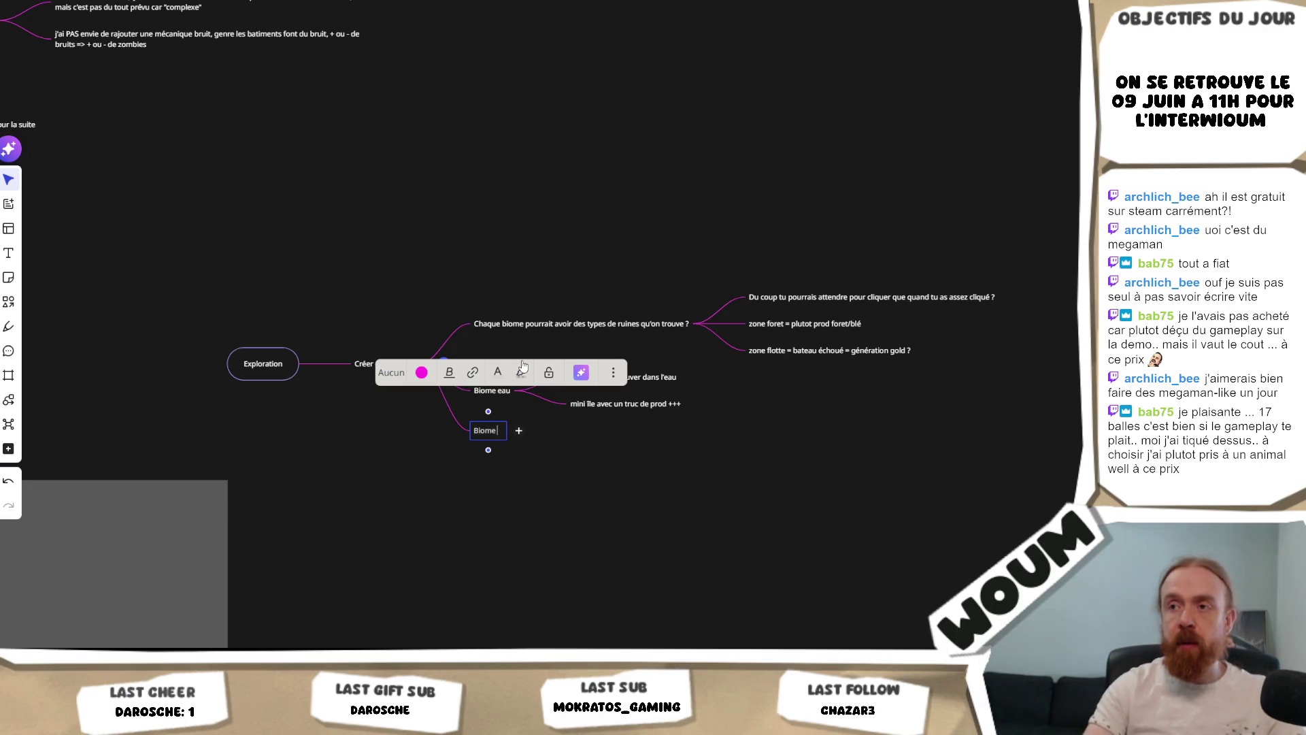
type("forêt")
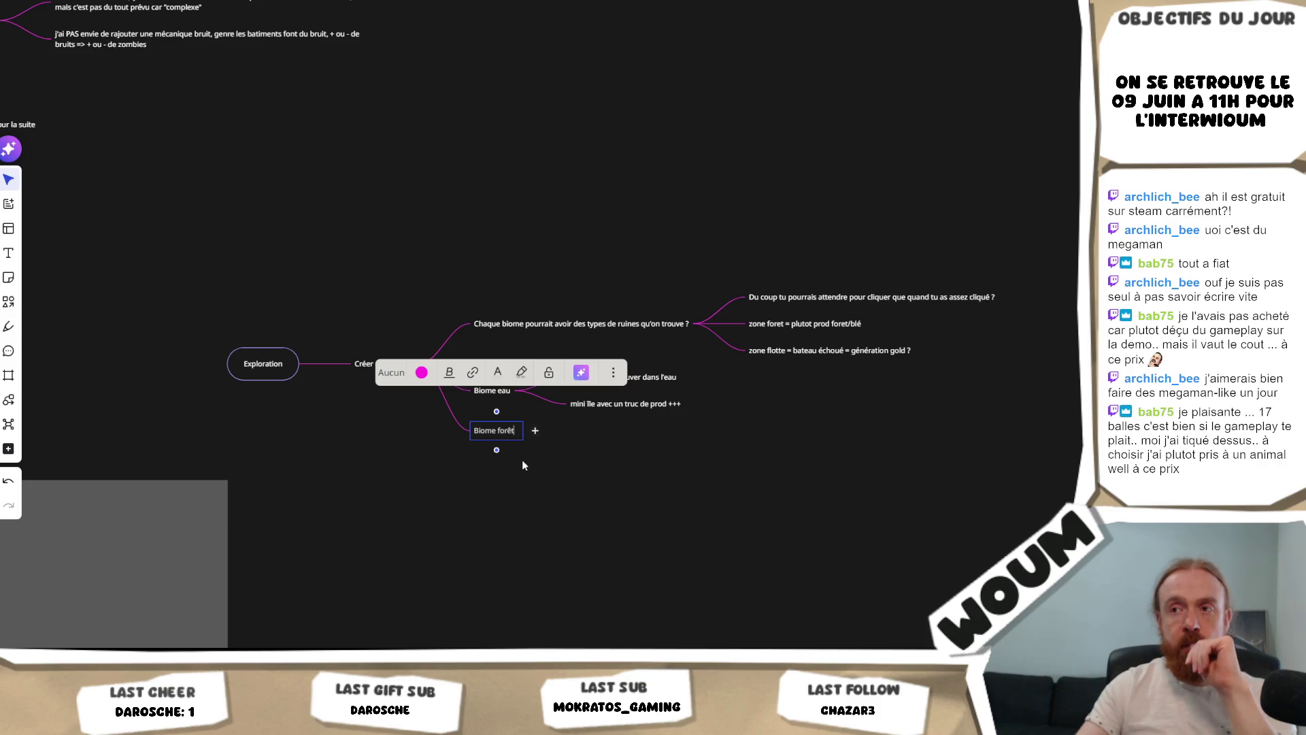
left_click(536, 431)
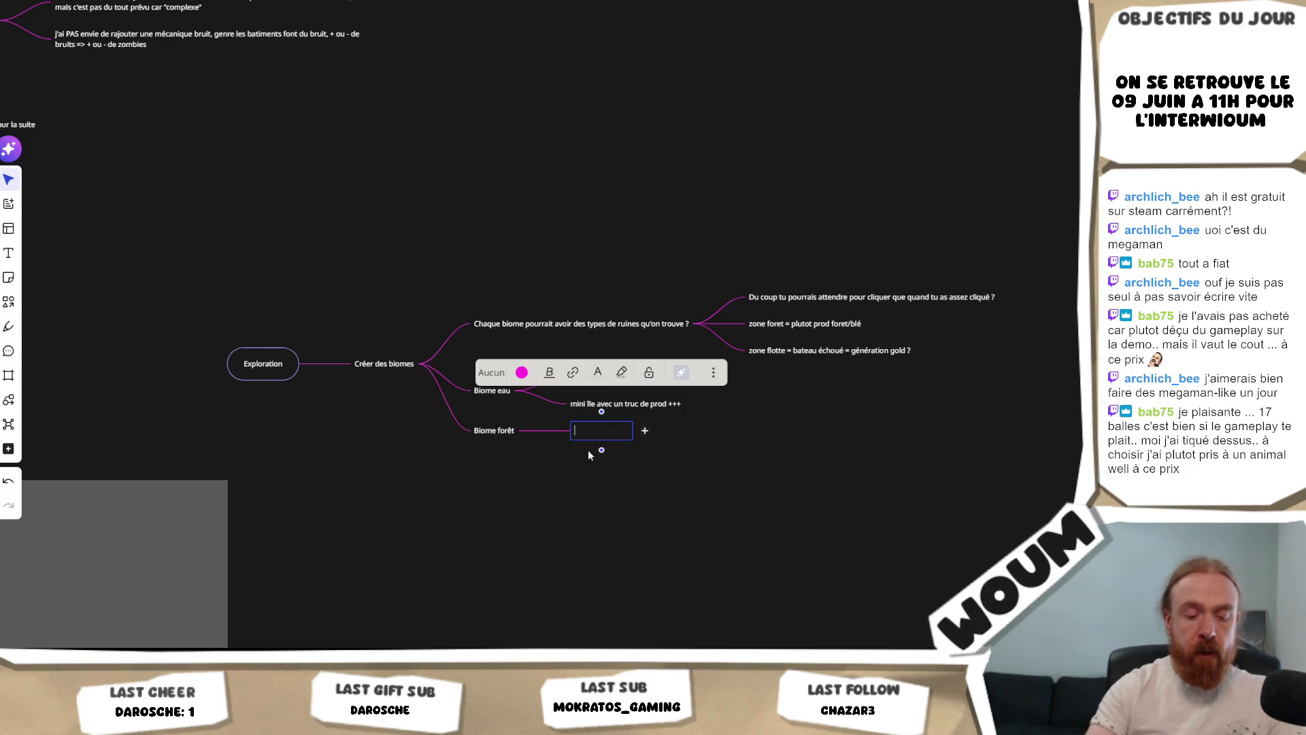
type("fore")
key("BackSpace")
key("BackSpace")
key("BackSpace")
type("classi")
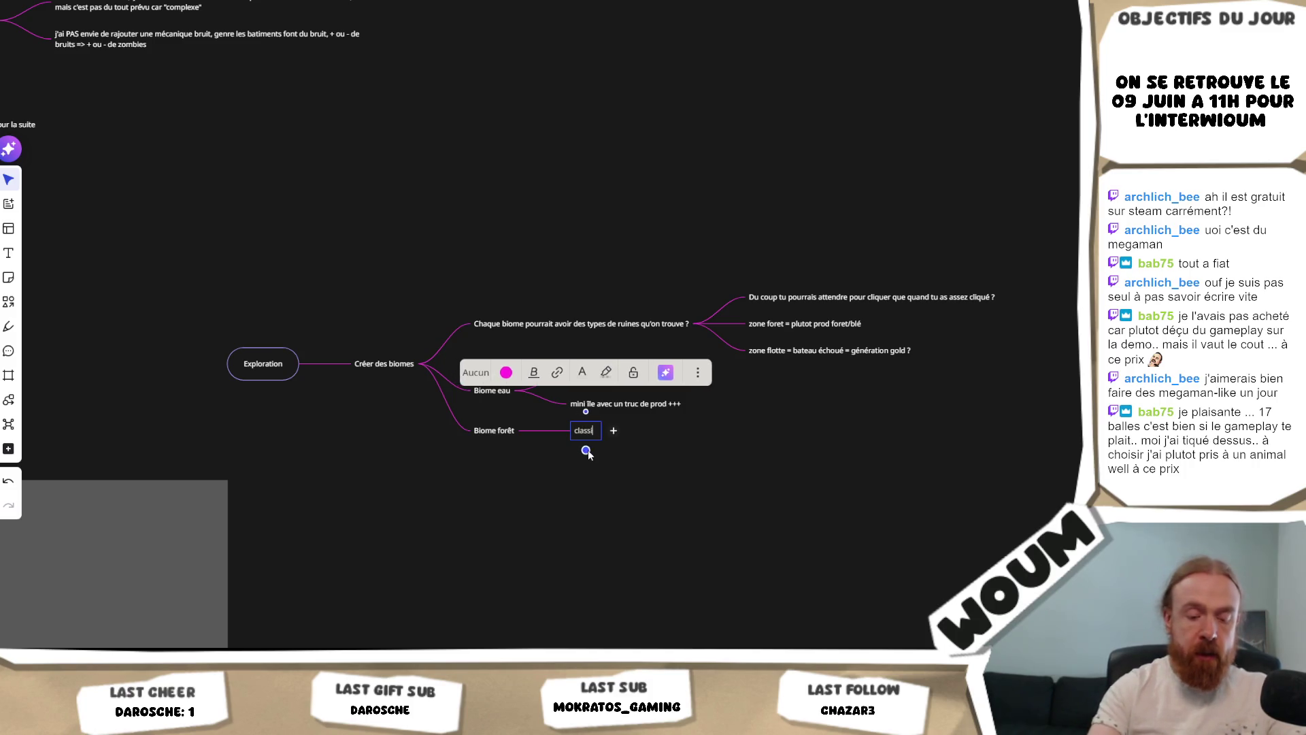
type("que foret/")
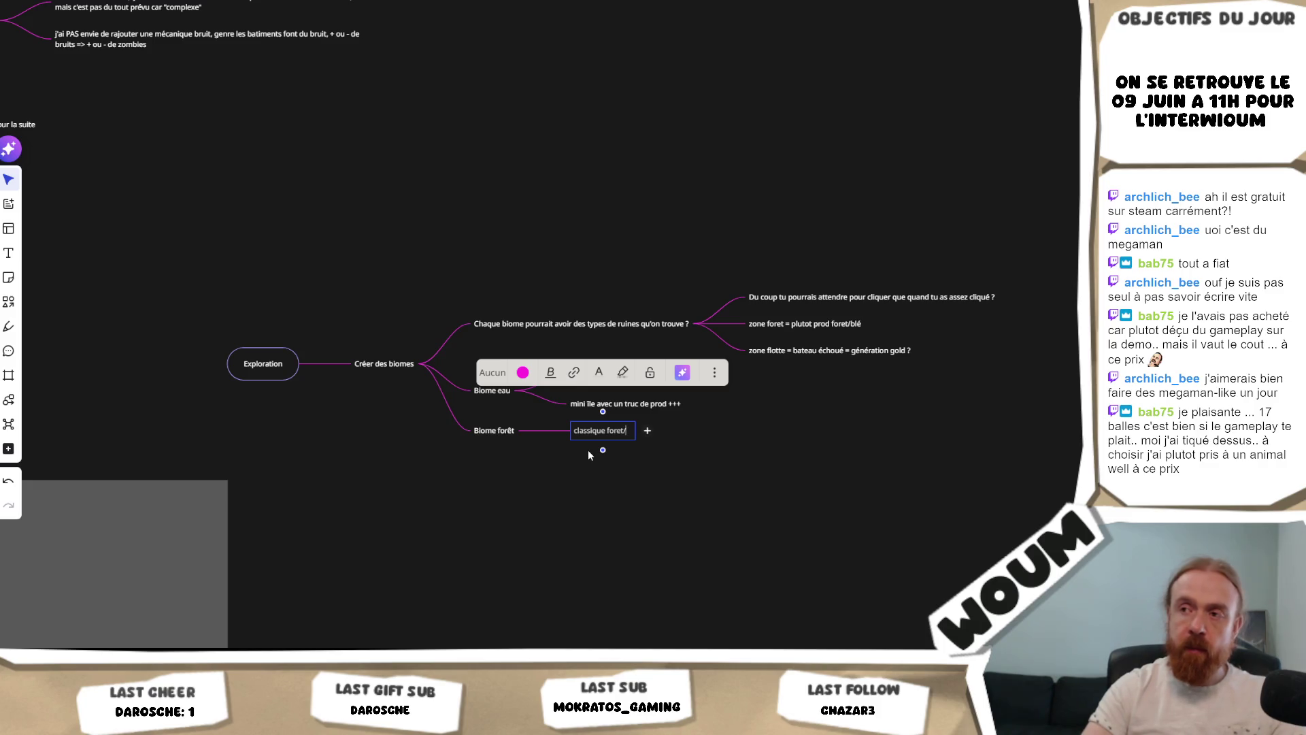
type("blé")
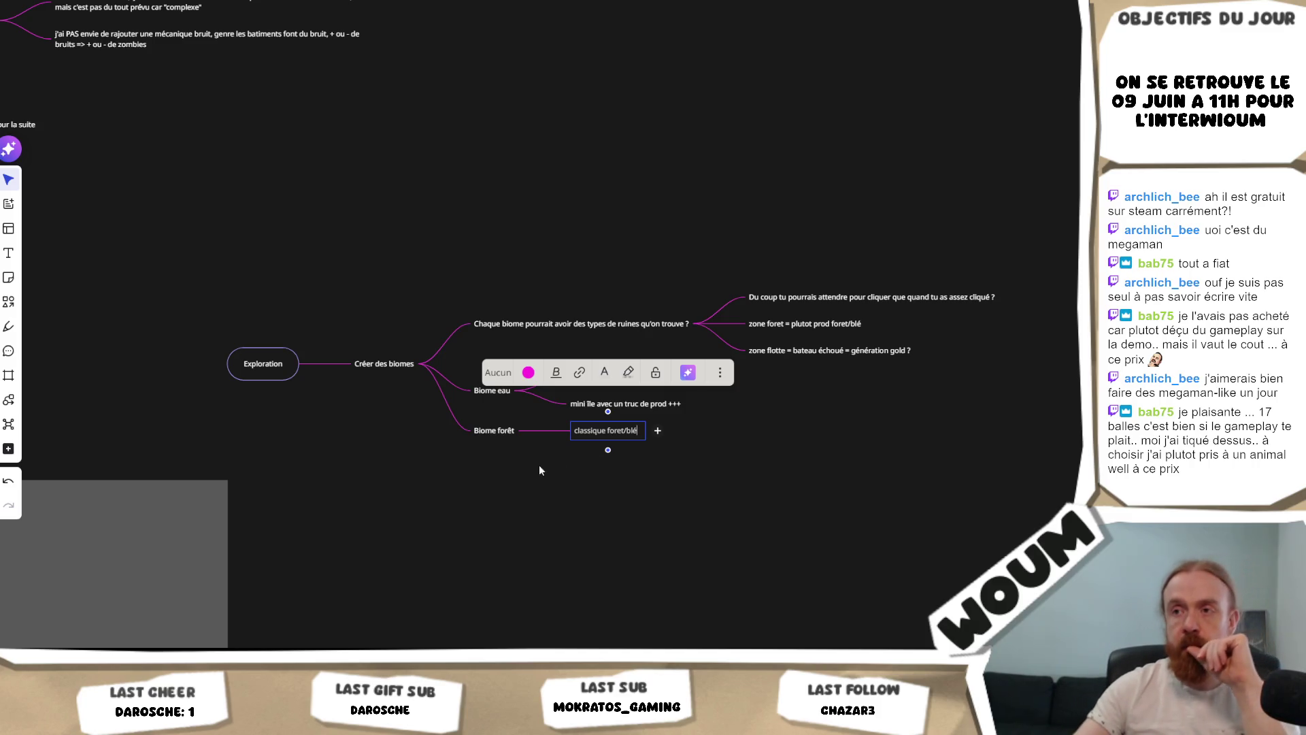
left_click(498, 416)
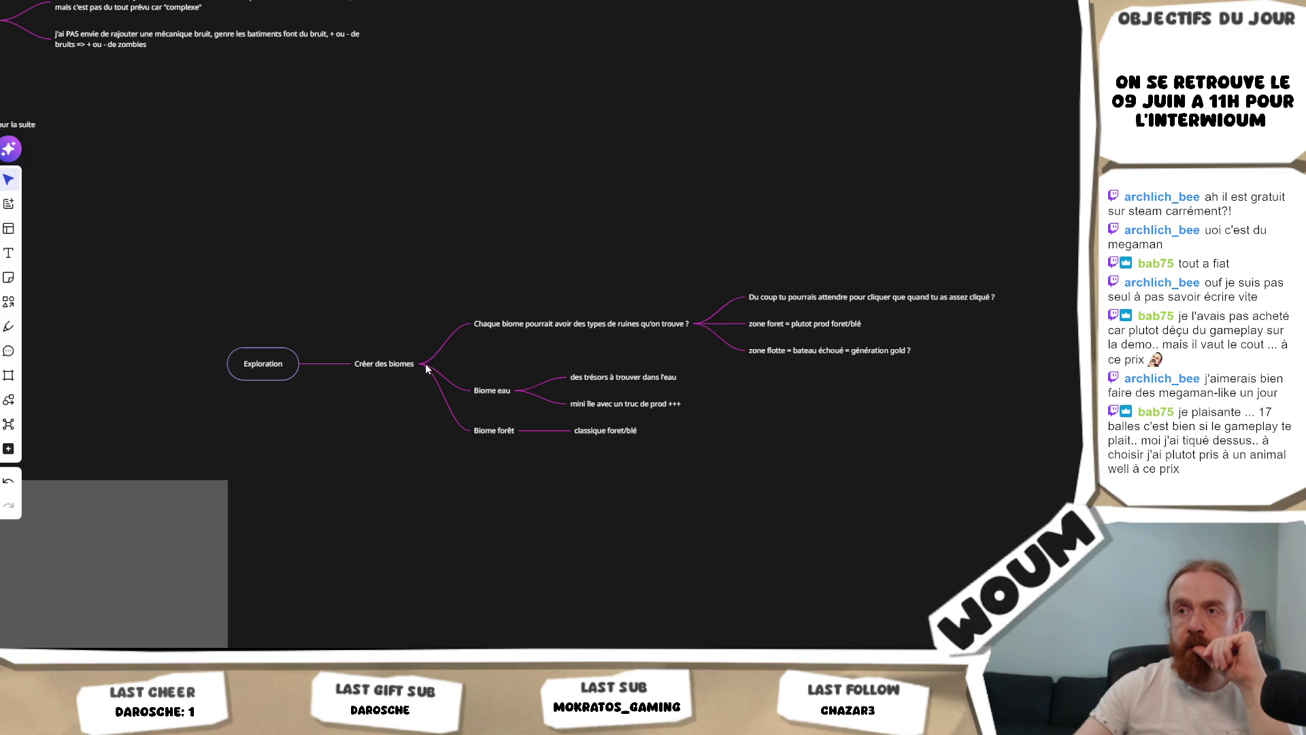
Step: Add a 'Biome montagne' branch under Créer des biomes
left_click(451, 367)
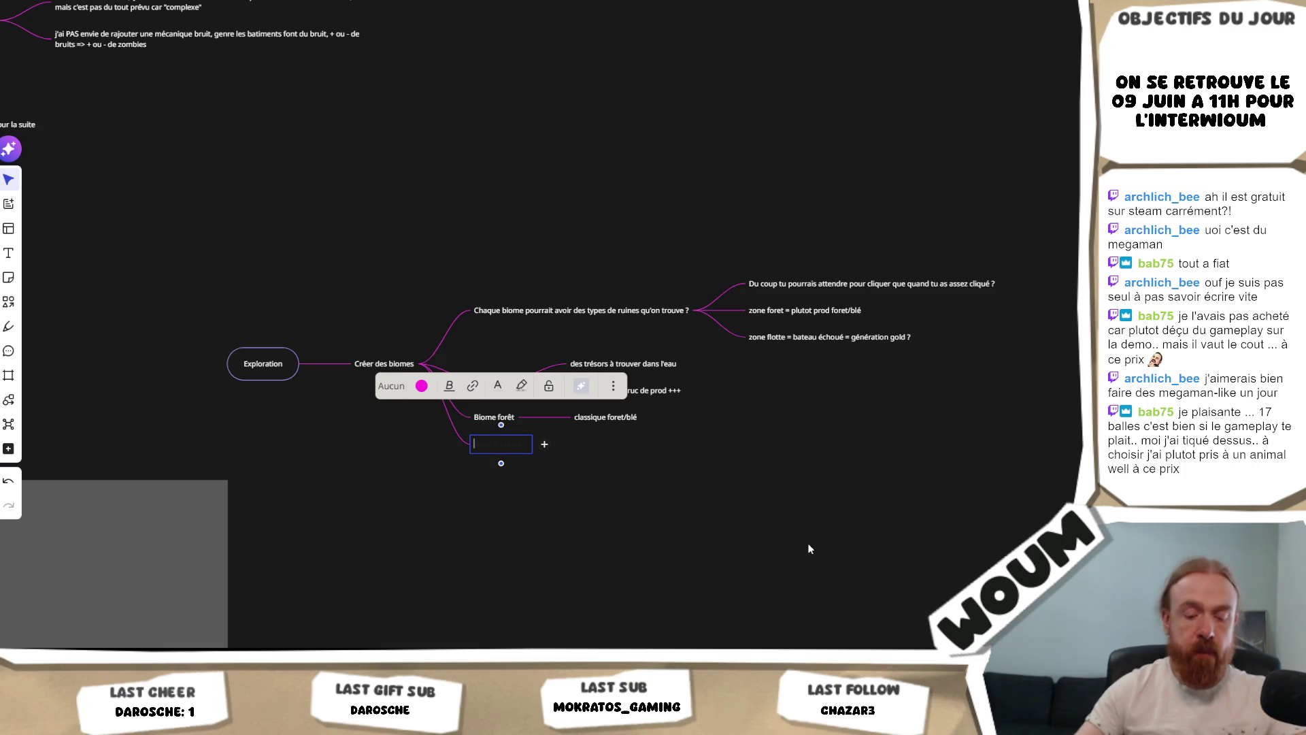
type("Biome montagne")
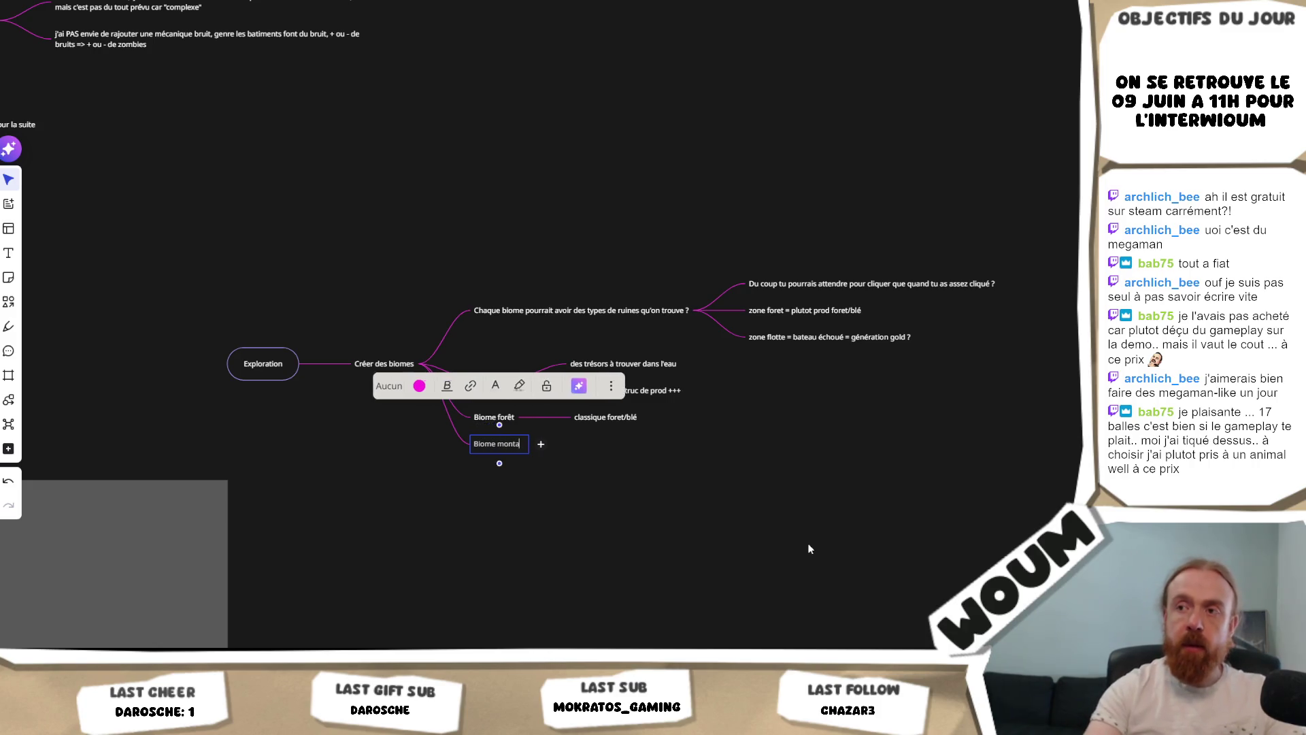
left_click(558, 500)
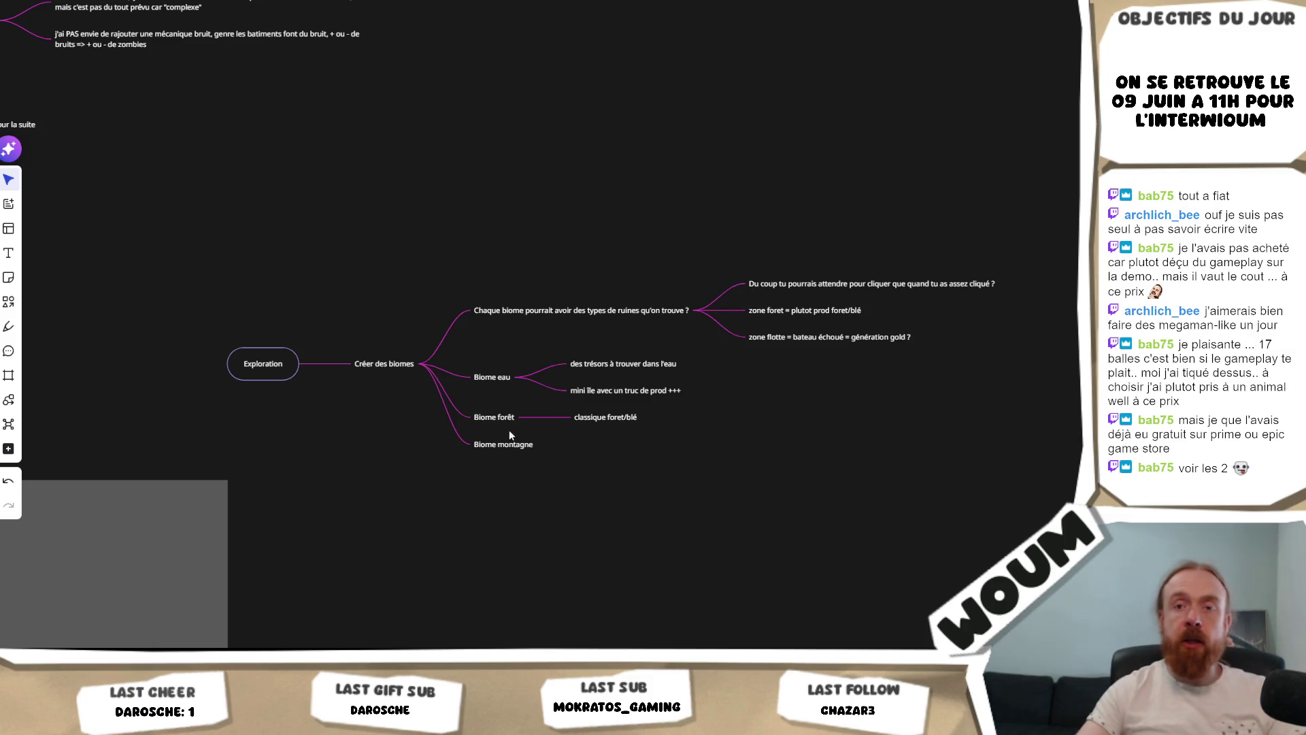
mouse_move(494, 446)
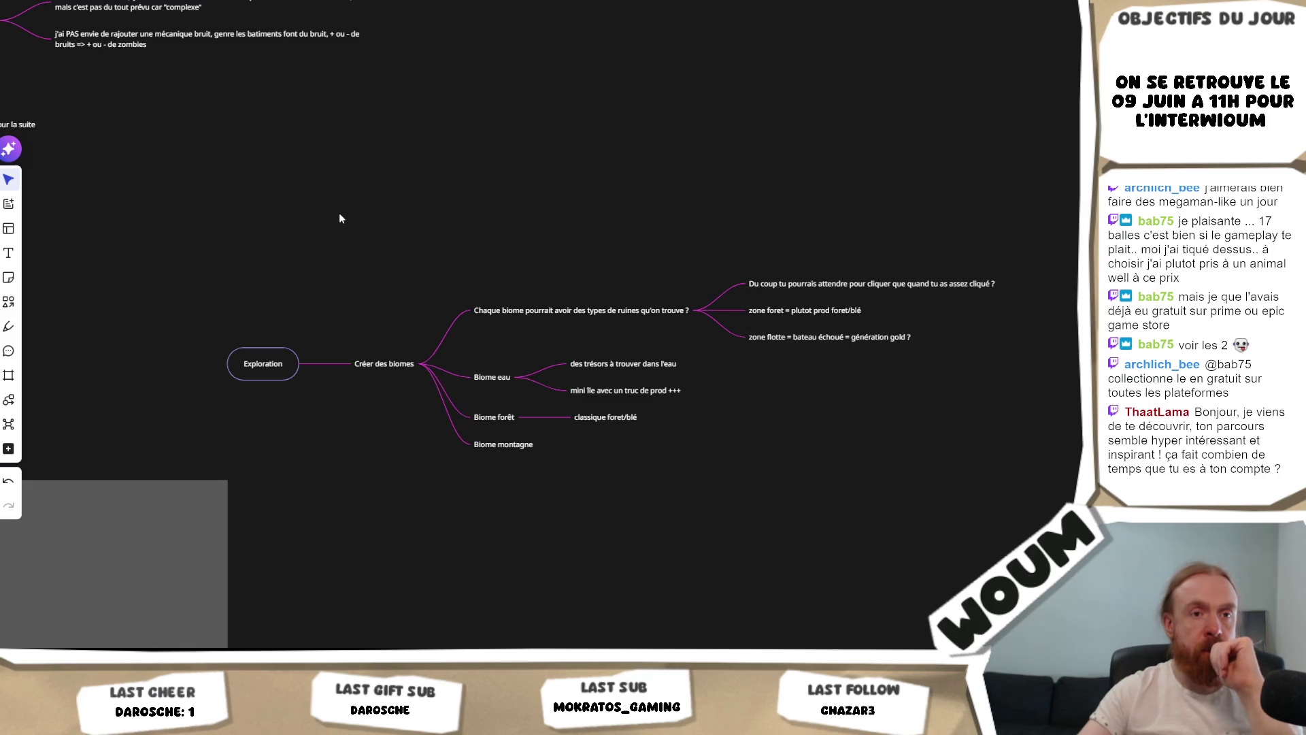
left_click_drag(435, 191, 406, 192)
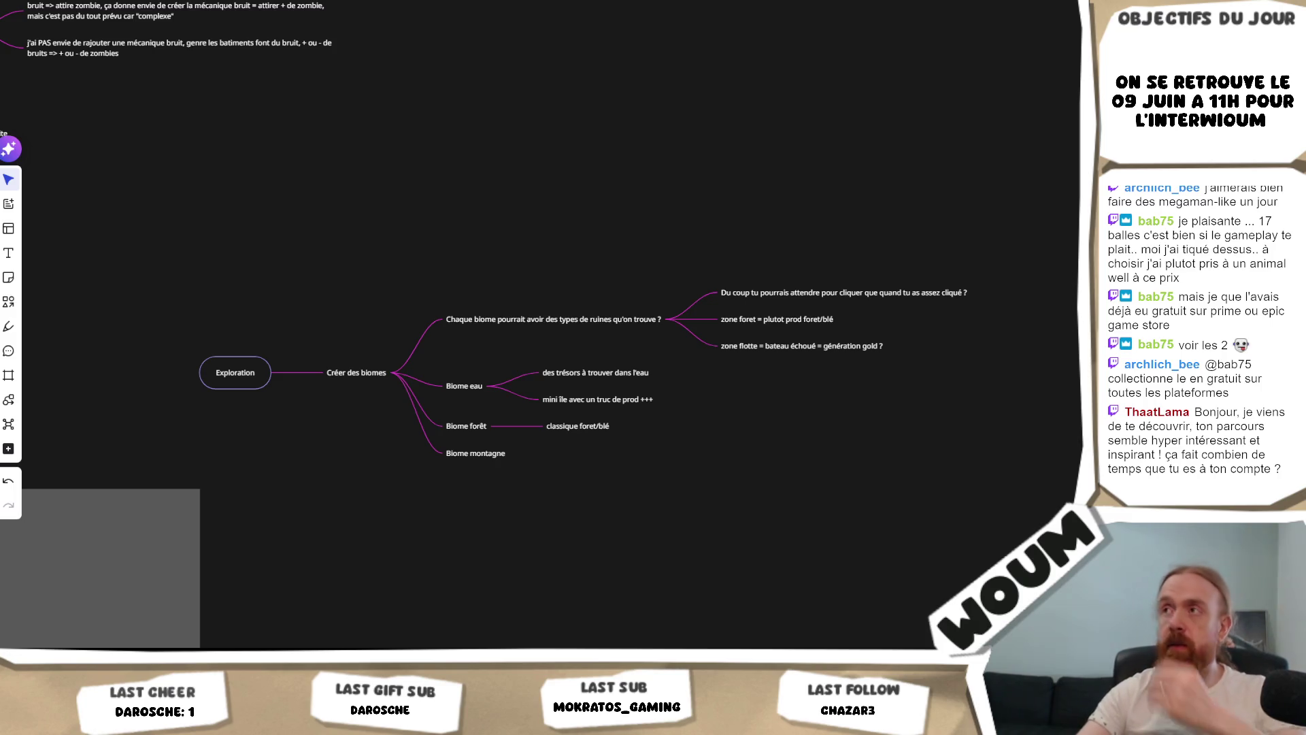
key("ctrl+t")
Step: Load the developpez.net Sqroma – Puzzle Game thread and return to its first post
type("deve")
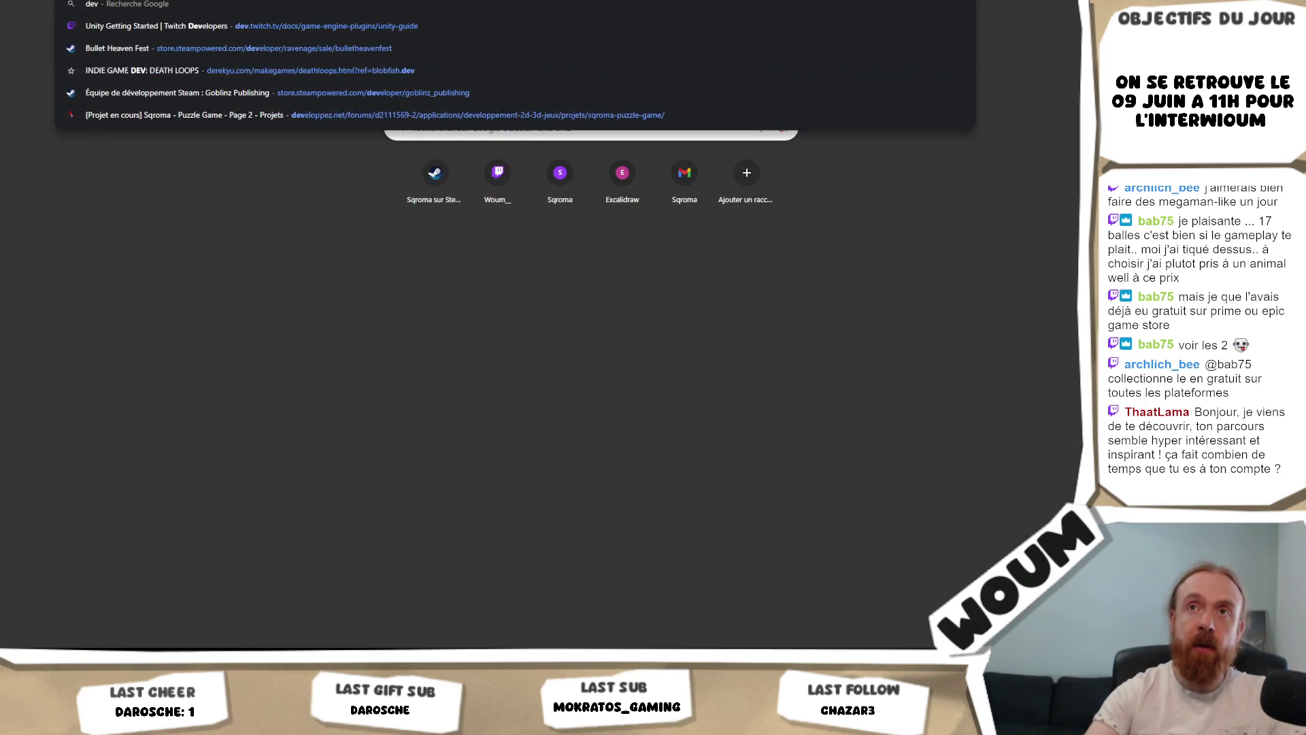
key("Down")
key("Down")
key("Down")
key("Return")
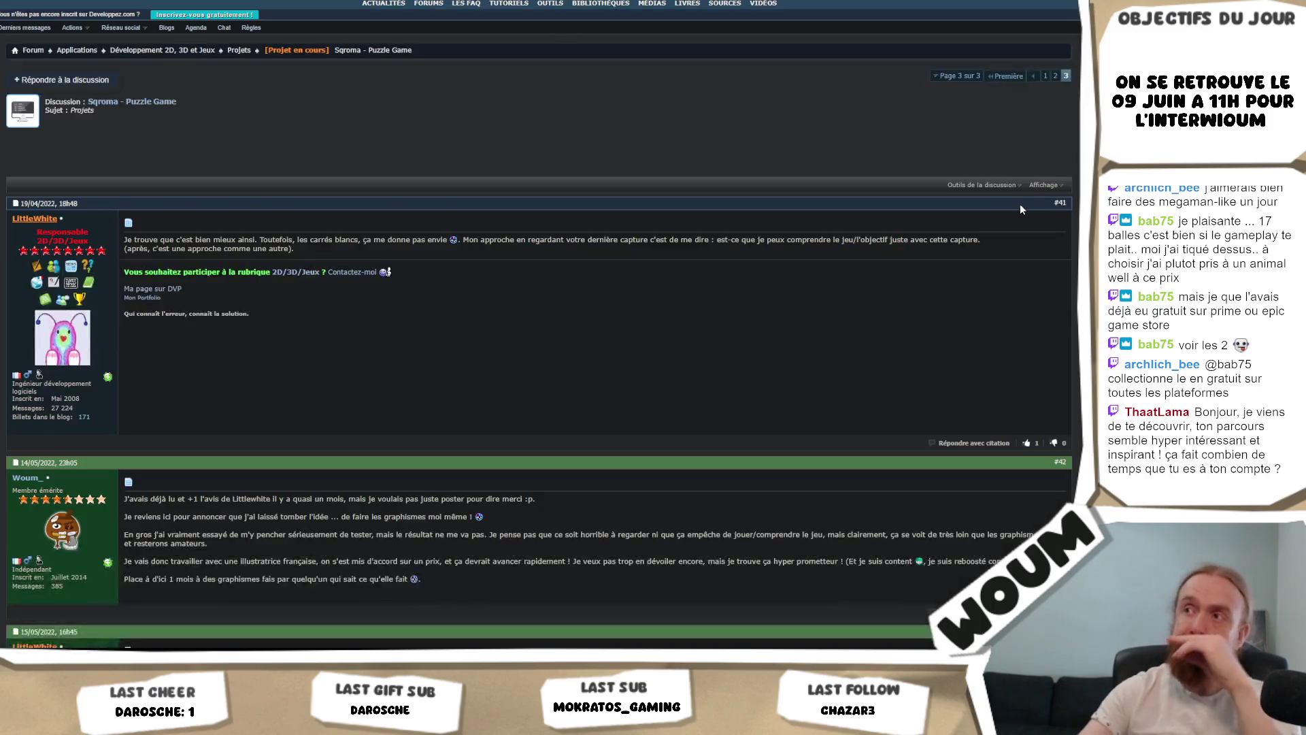
scroll(1017, 191, "down", 4)
scroll(1012, 162, "down", 15)
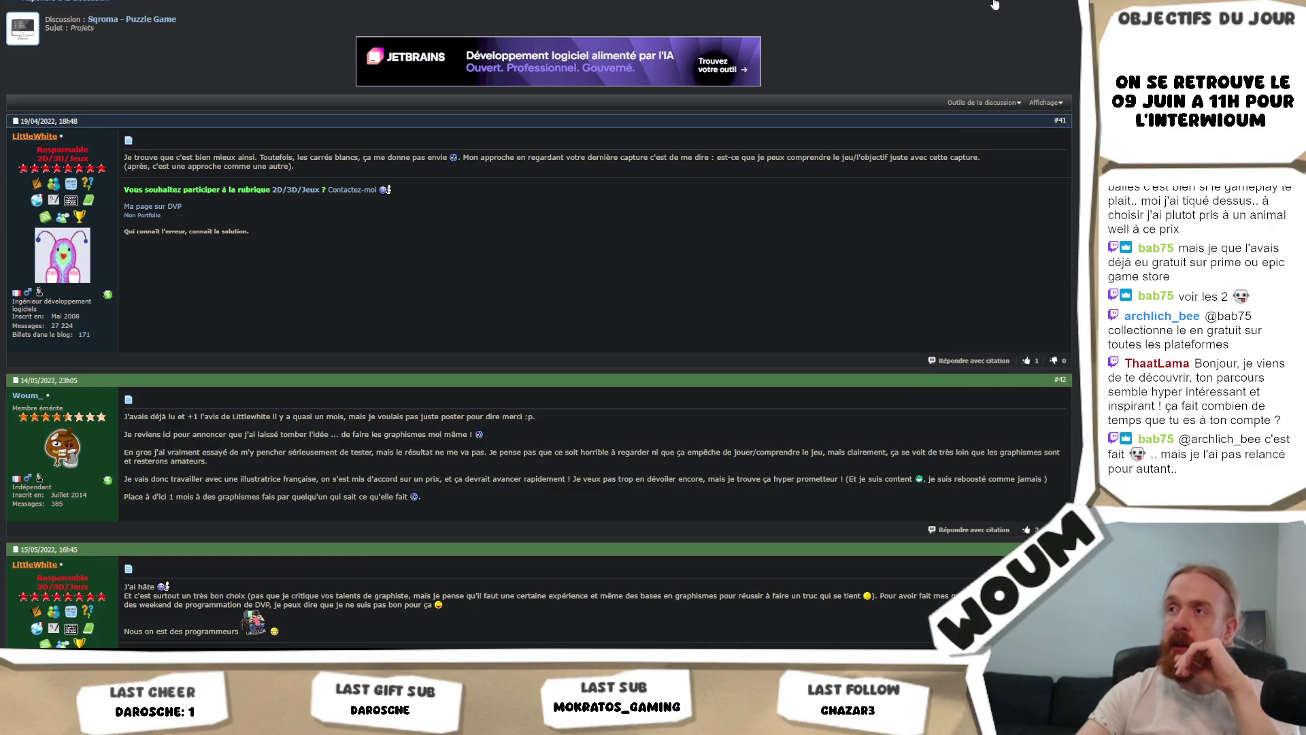
key("Home")
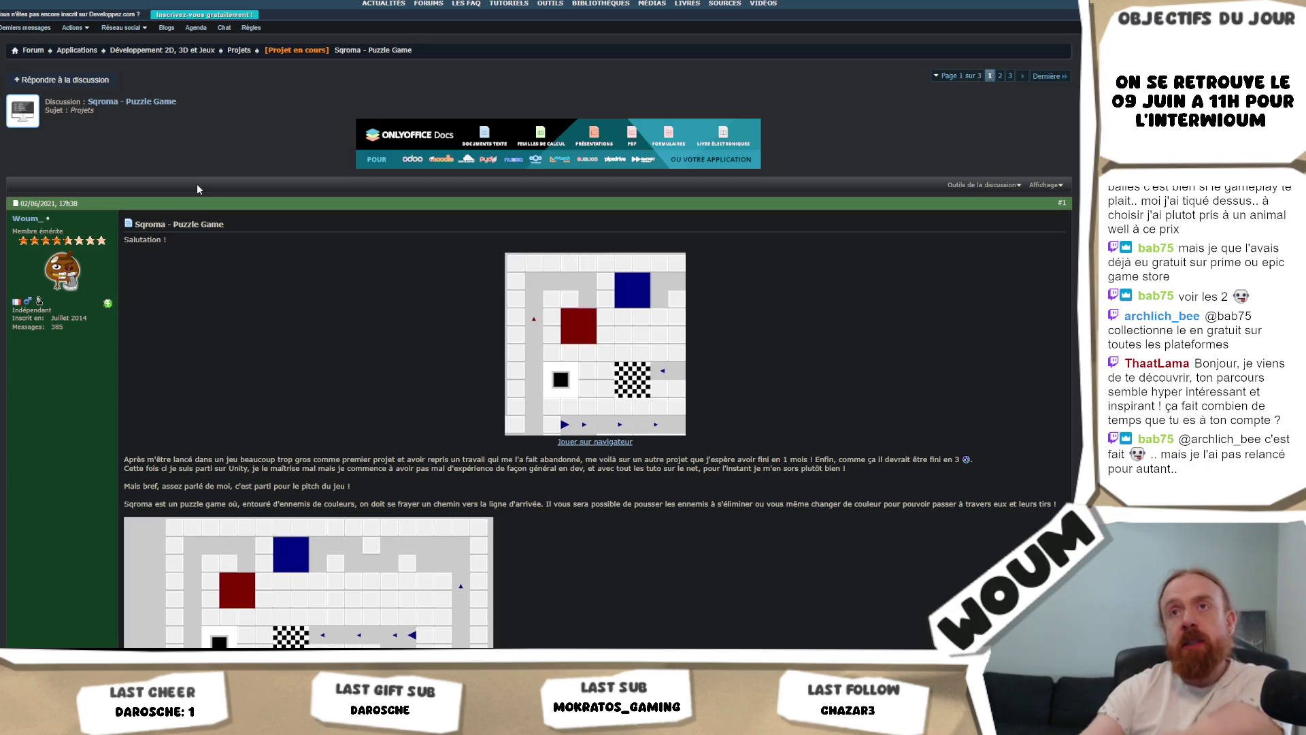
Step: Look through the level screenshots and open the browser-playable version of the game
mouse_move(381, 3)
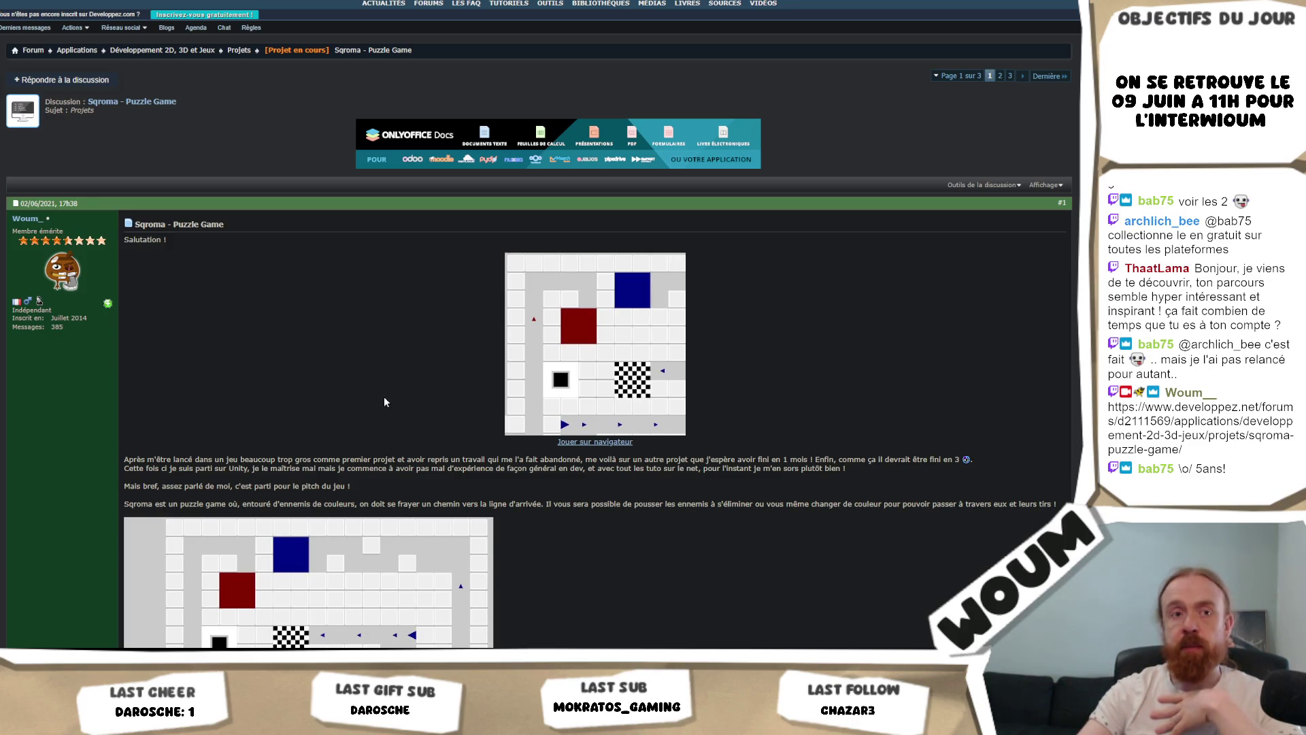
scroll(384, 396, "down", 10)
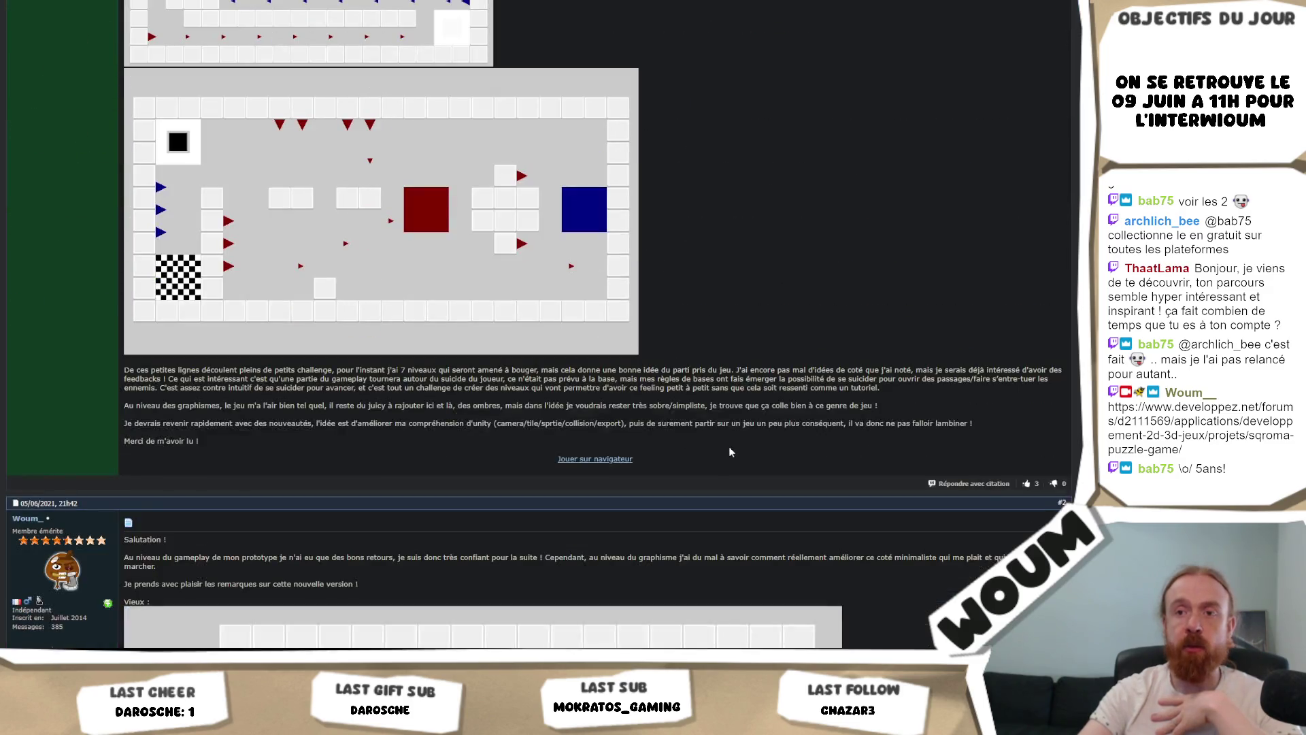
scroll(730, 451, "up", 1)
scroll(729, 449, "up", 1)
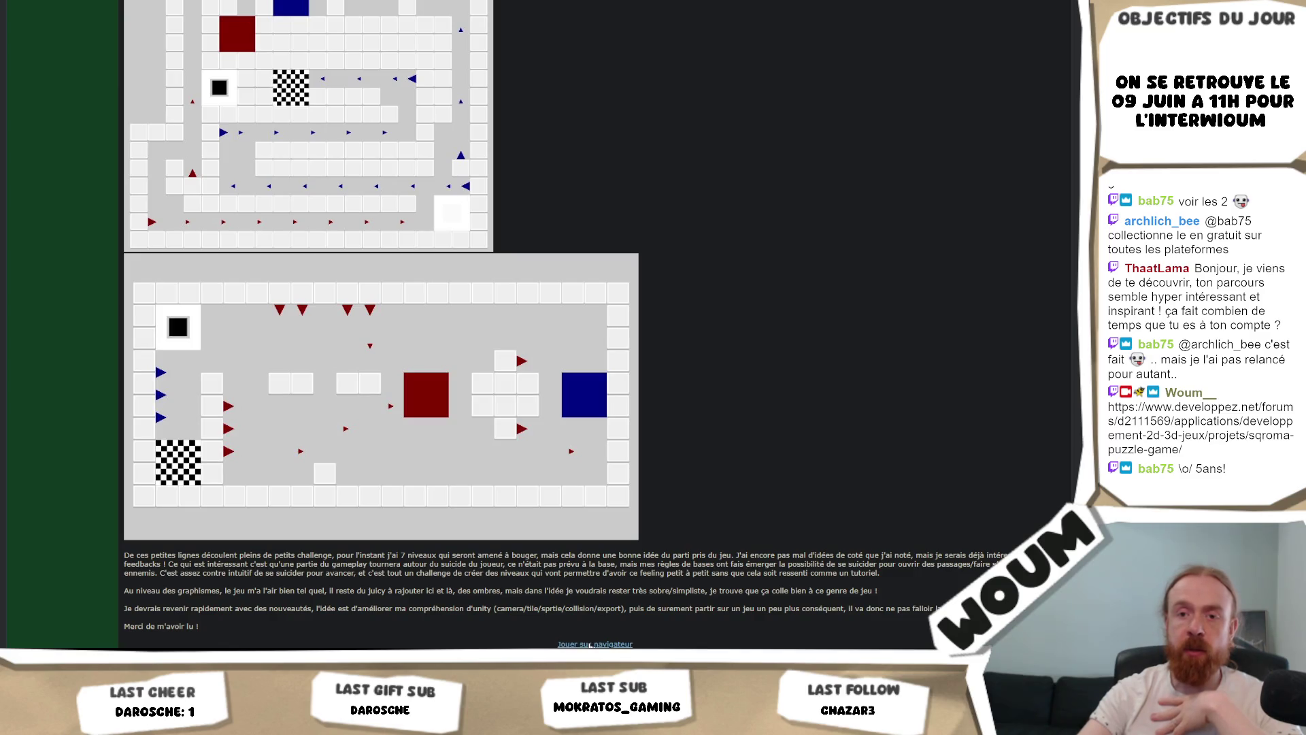
left_click(591, 644)
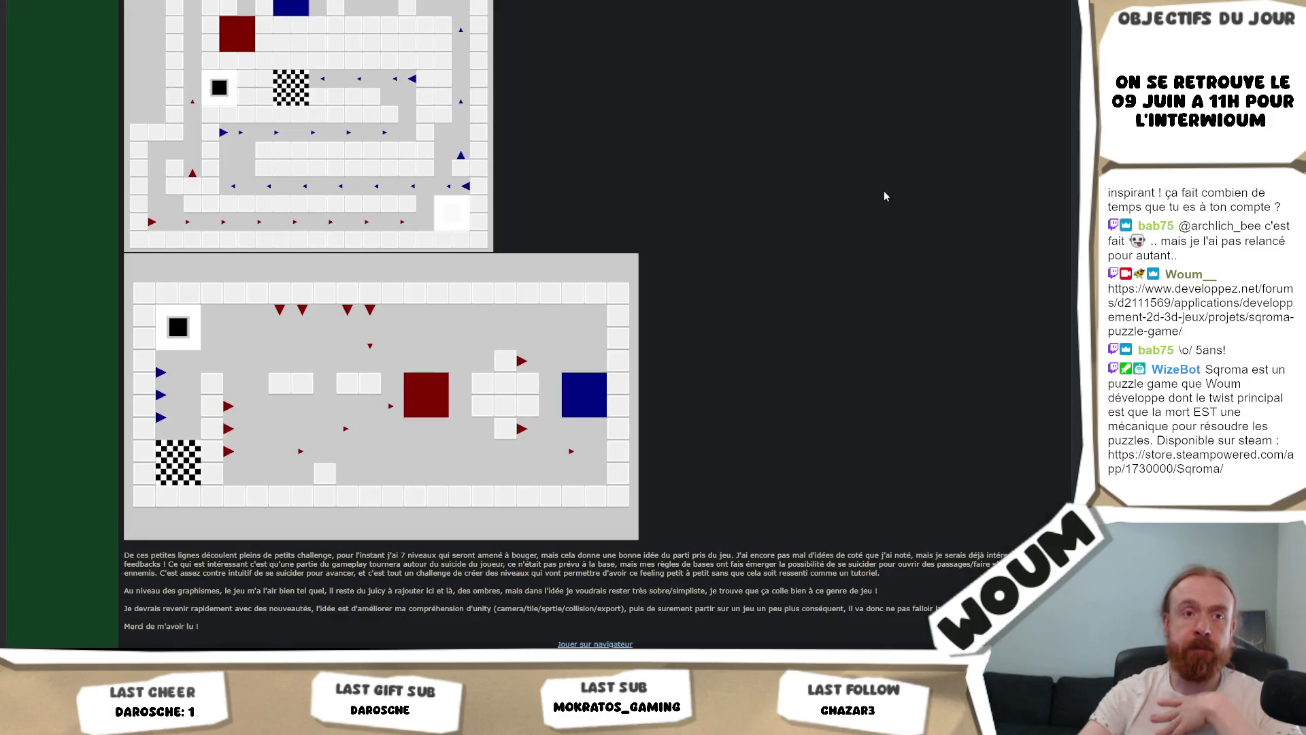
scroll(884, 196, "down", 3)
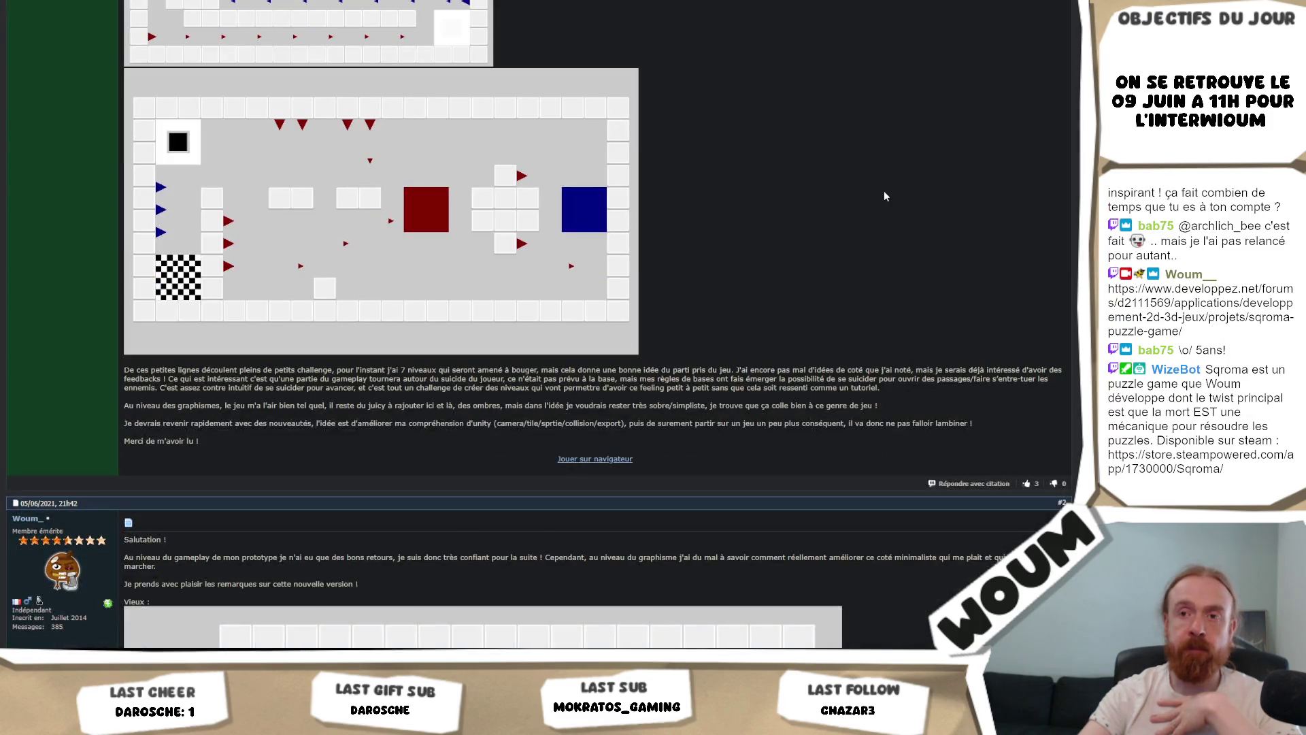
scroll(884, 196, "up", 5)
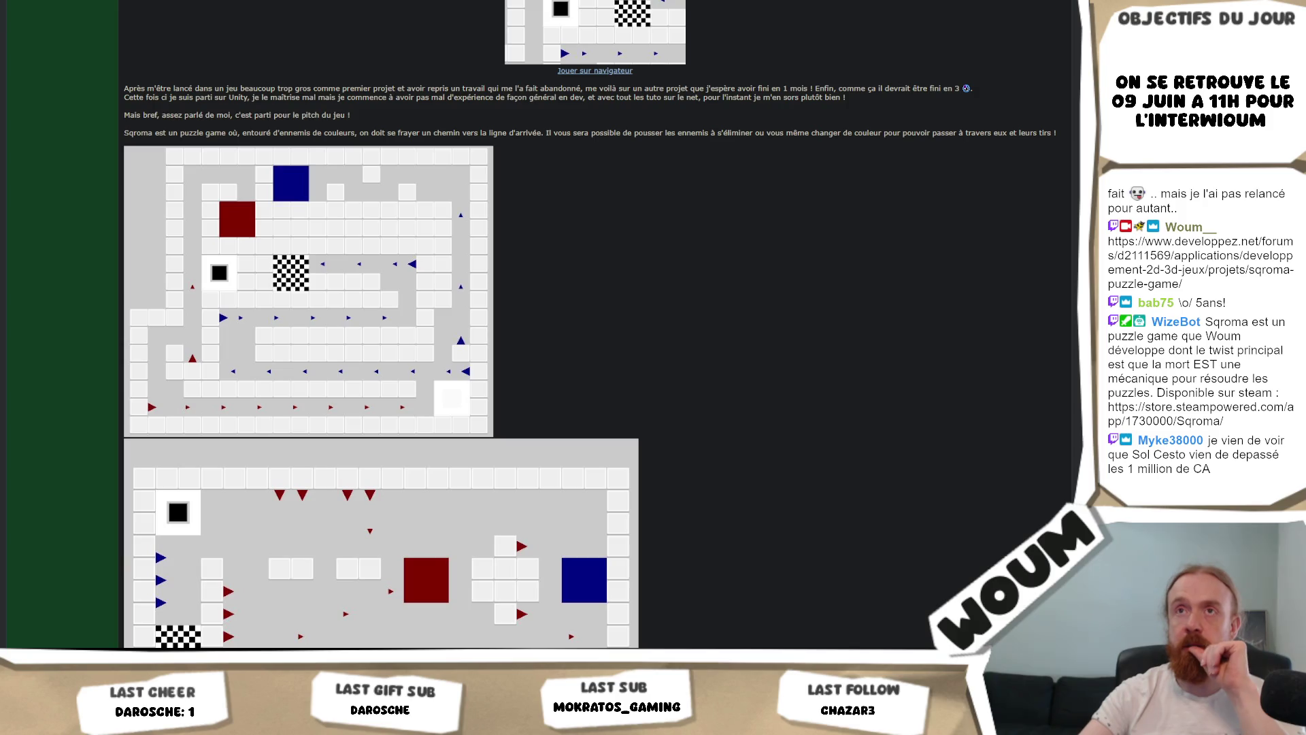
key("alt+Tab")
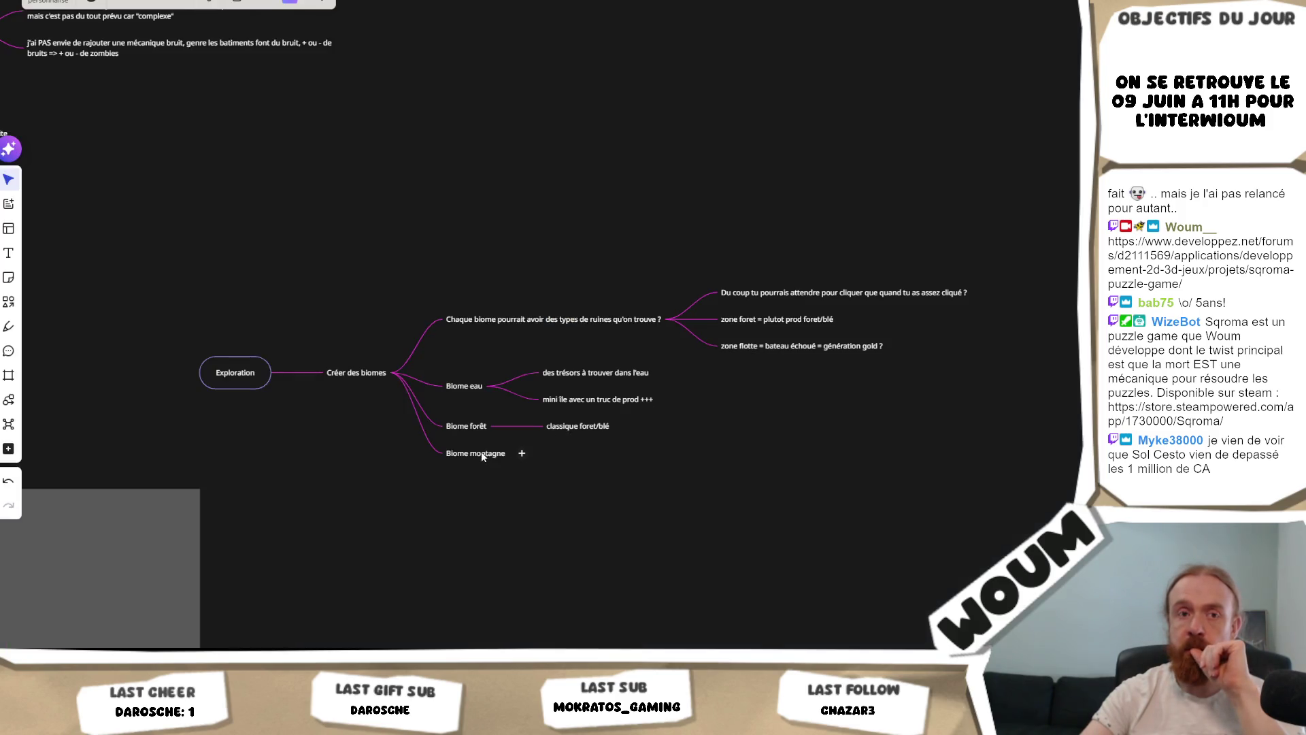
mouse_move(523, 453)
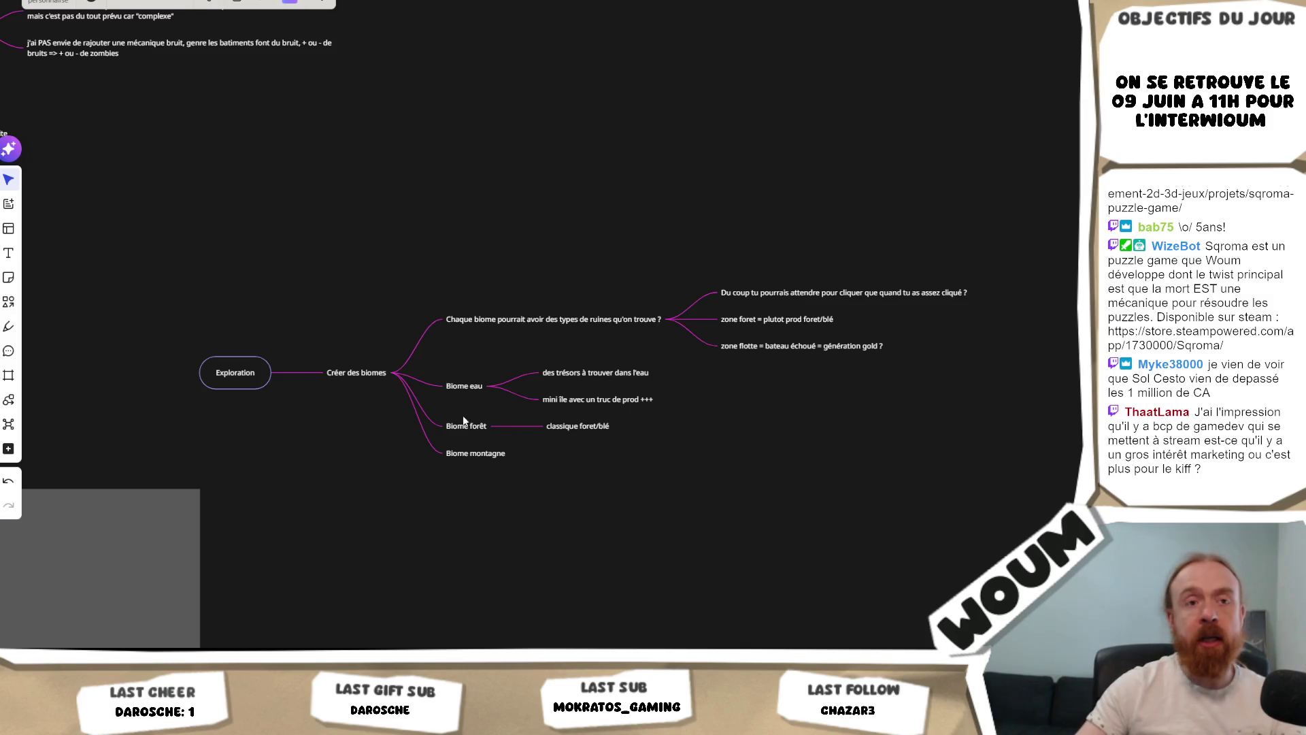
mouse_move(467, 390)
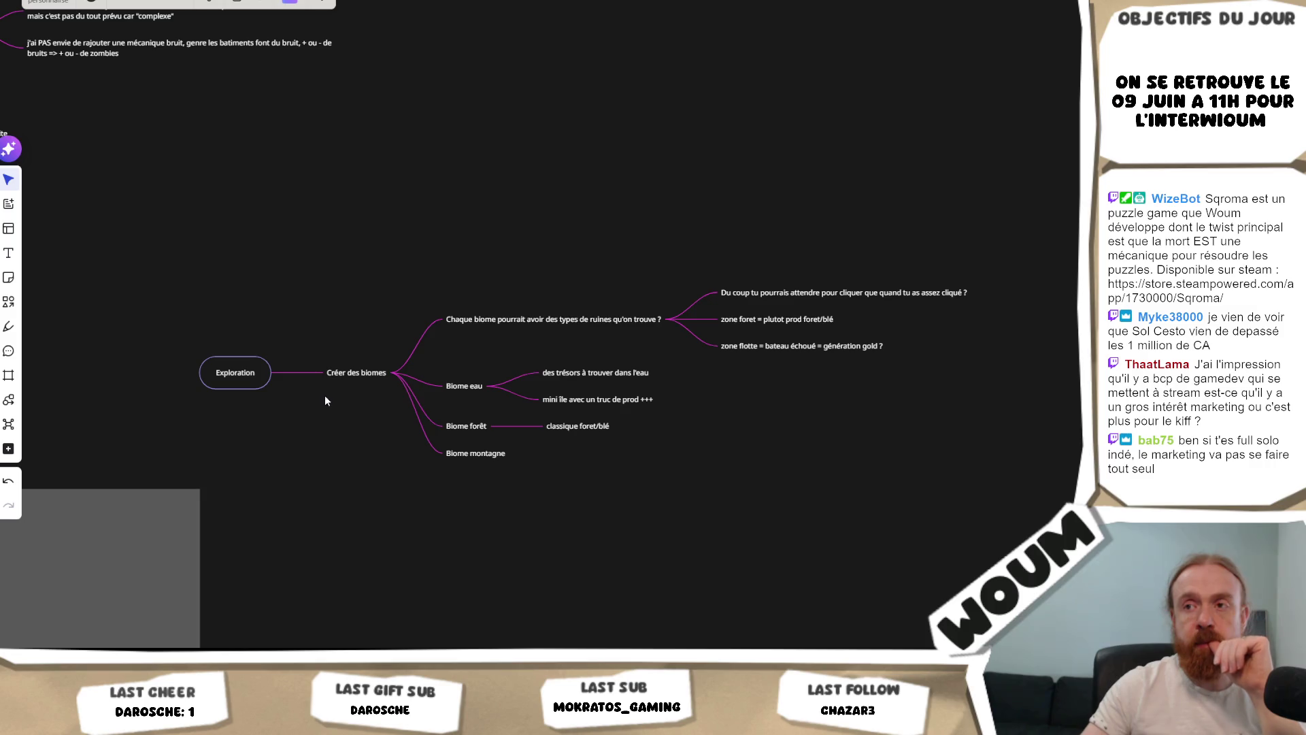
mouse_move(529, 468)
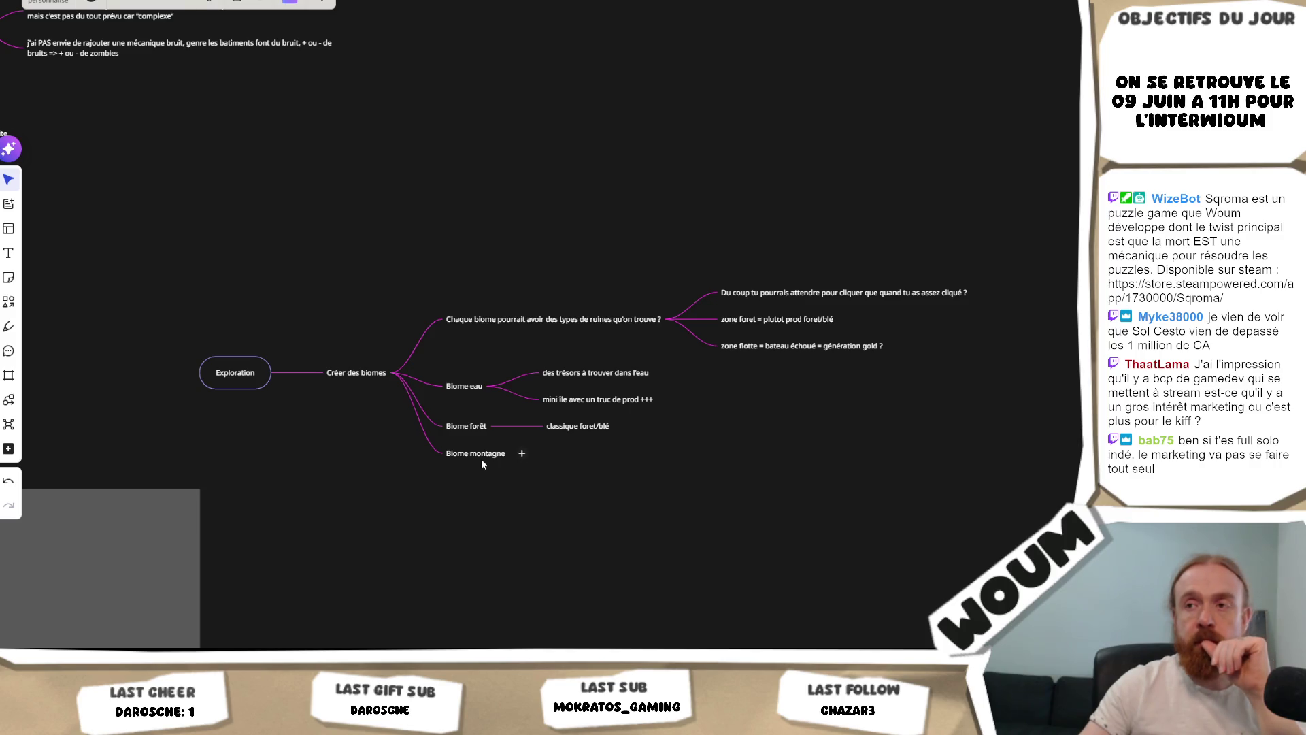
mouse_move(519, 460)
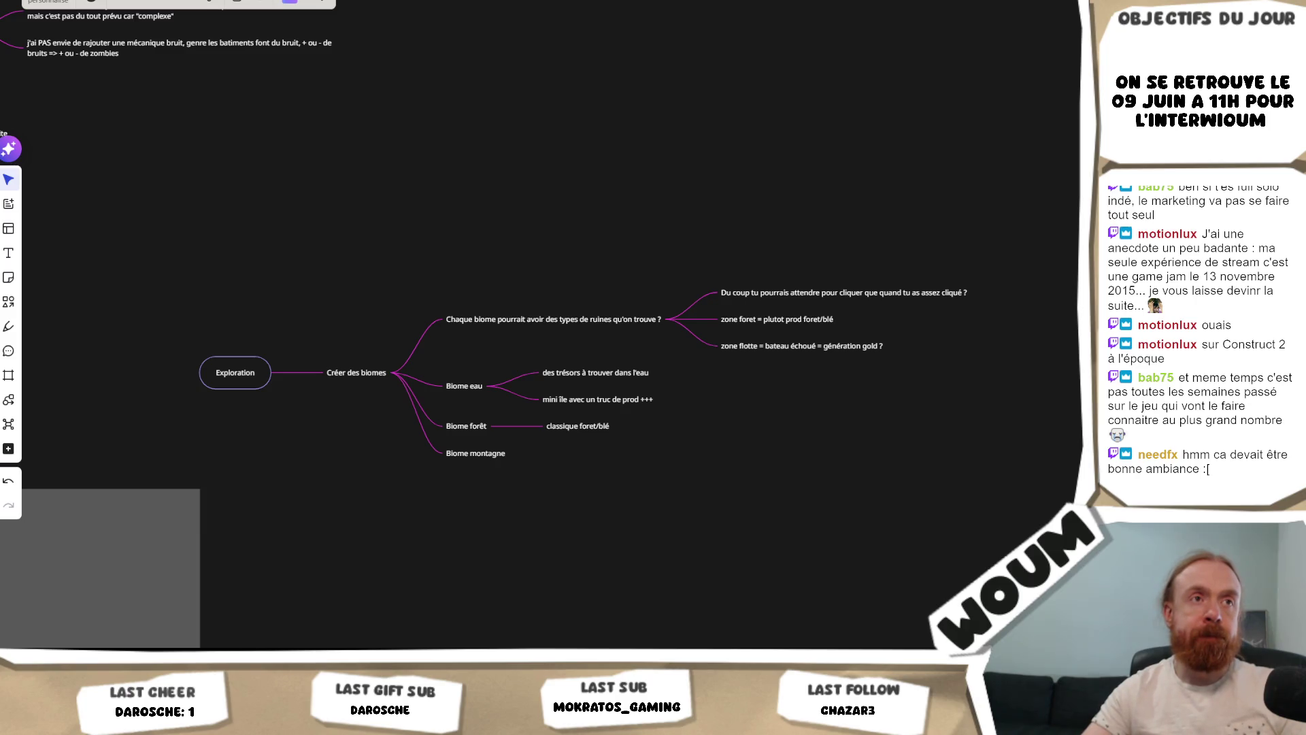
mouse_move(284, 362)
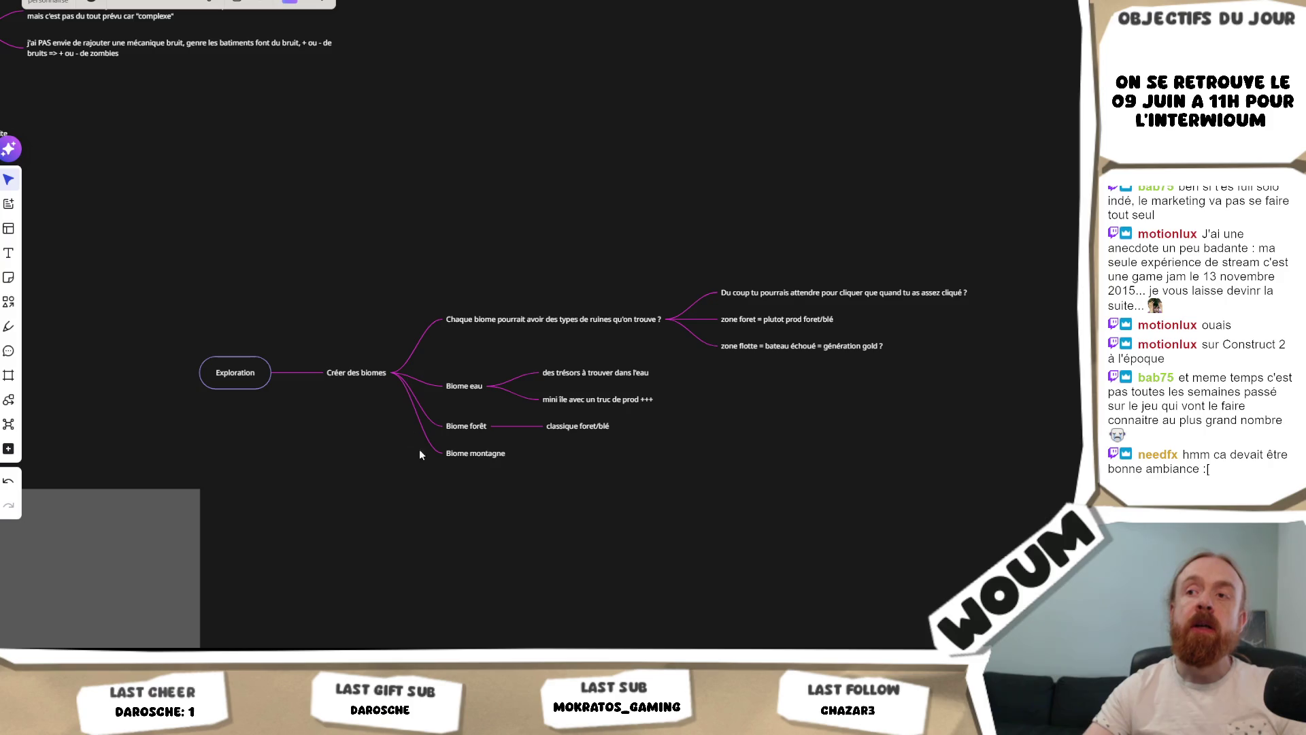
mouse_move(463, 460)
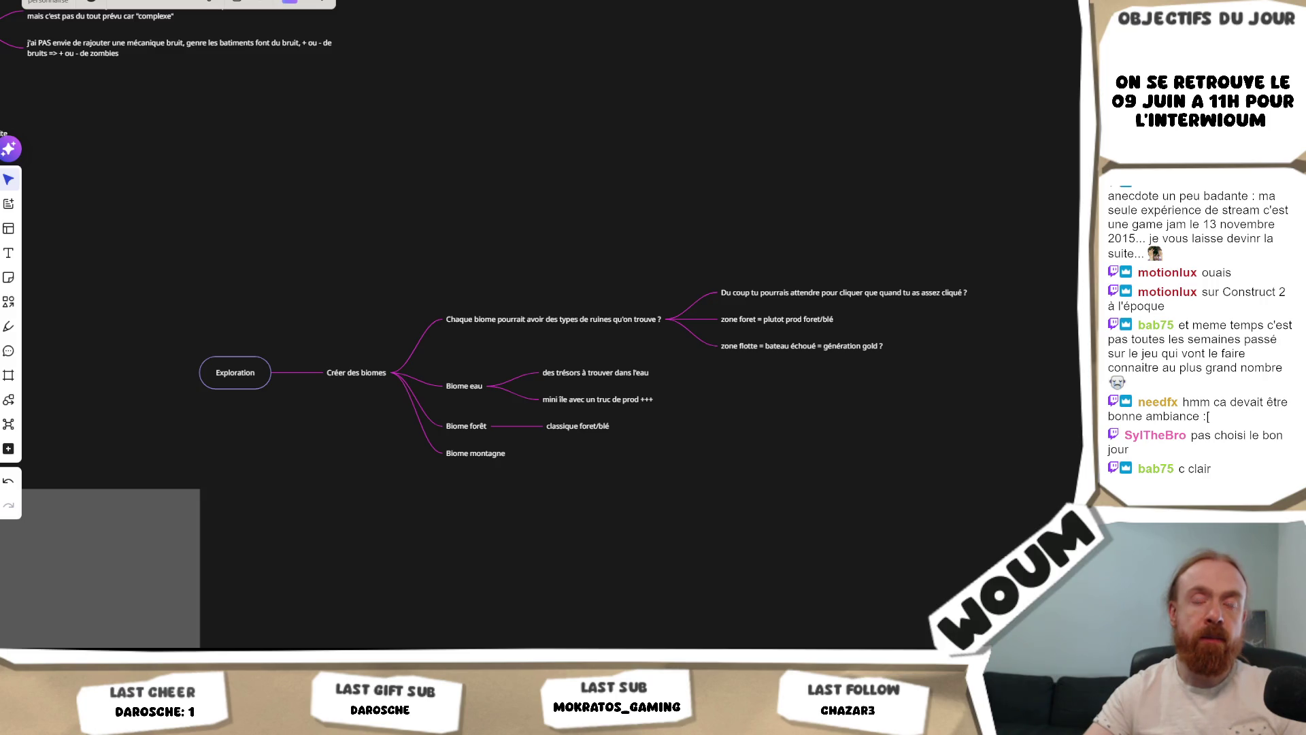
left_click_drag(525, 465, 522, 465)
left_click(479, 456)
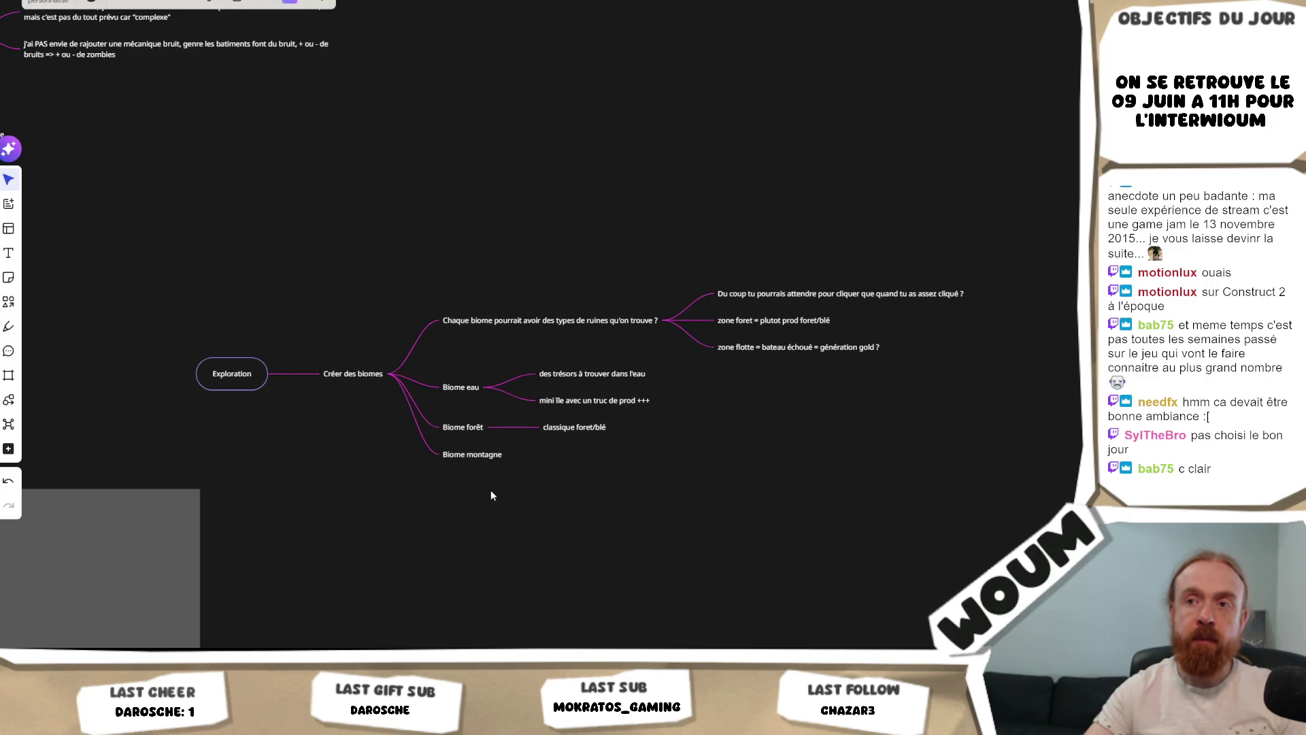
left_click_drag(493, 496, 486, 477)
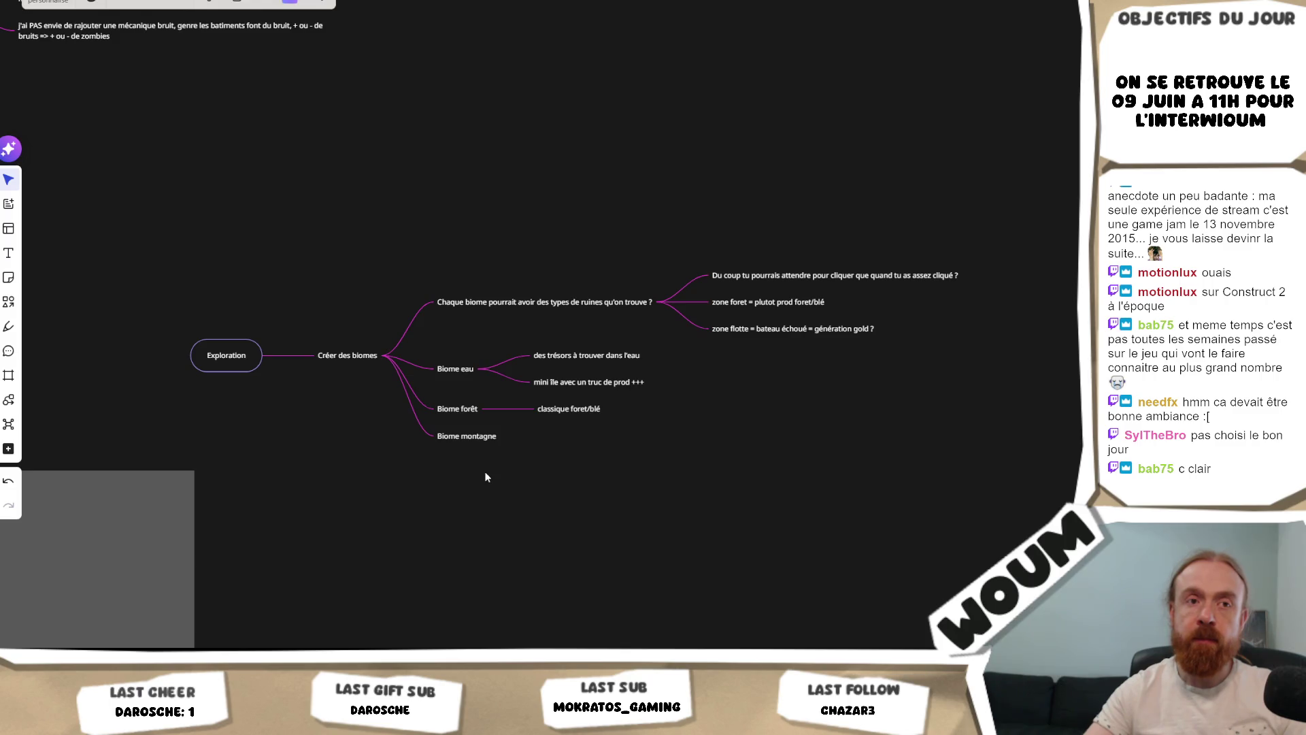
mouse_move(484, 439)
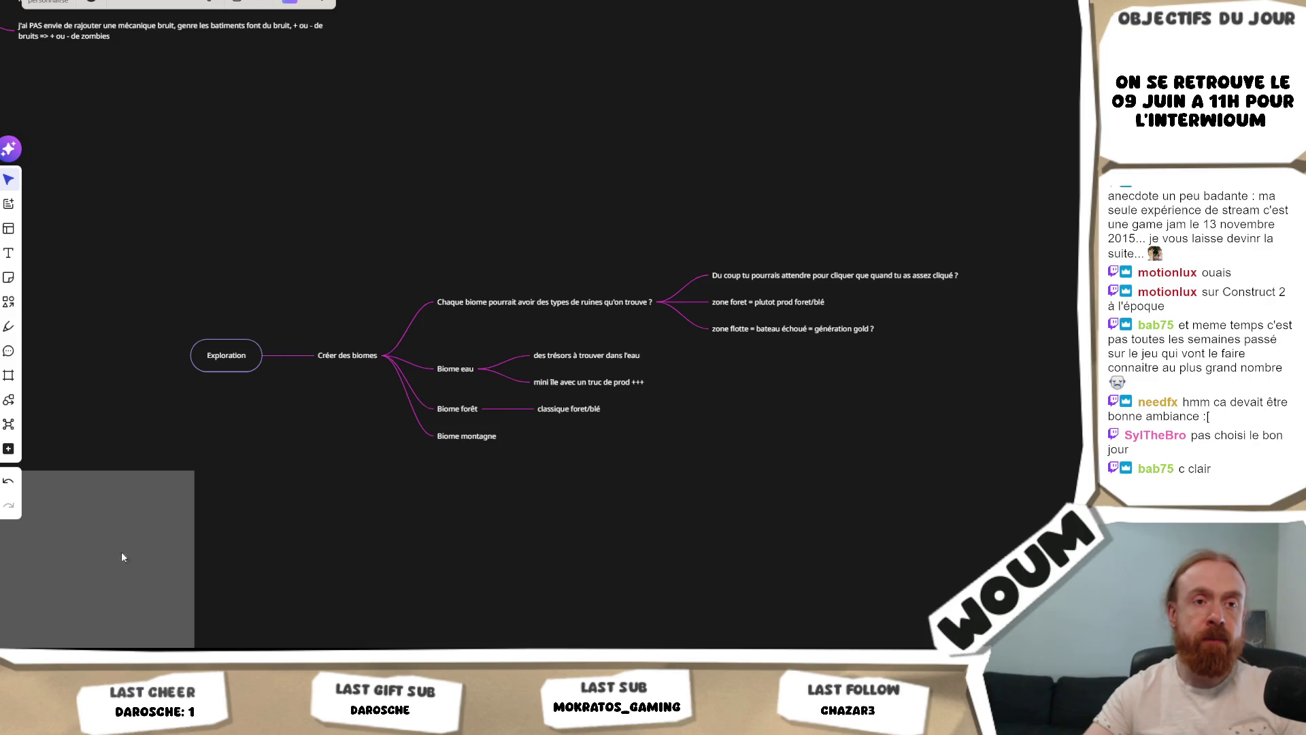
mouse_move(351, 364)
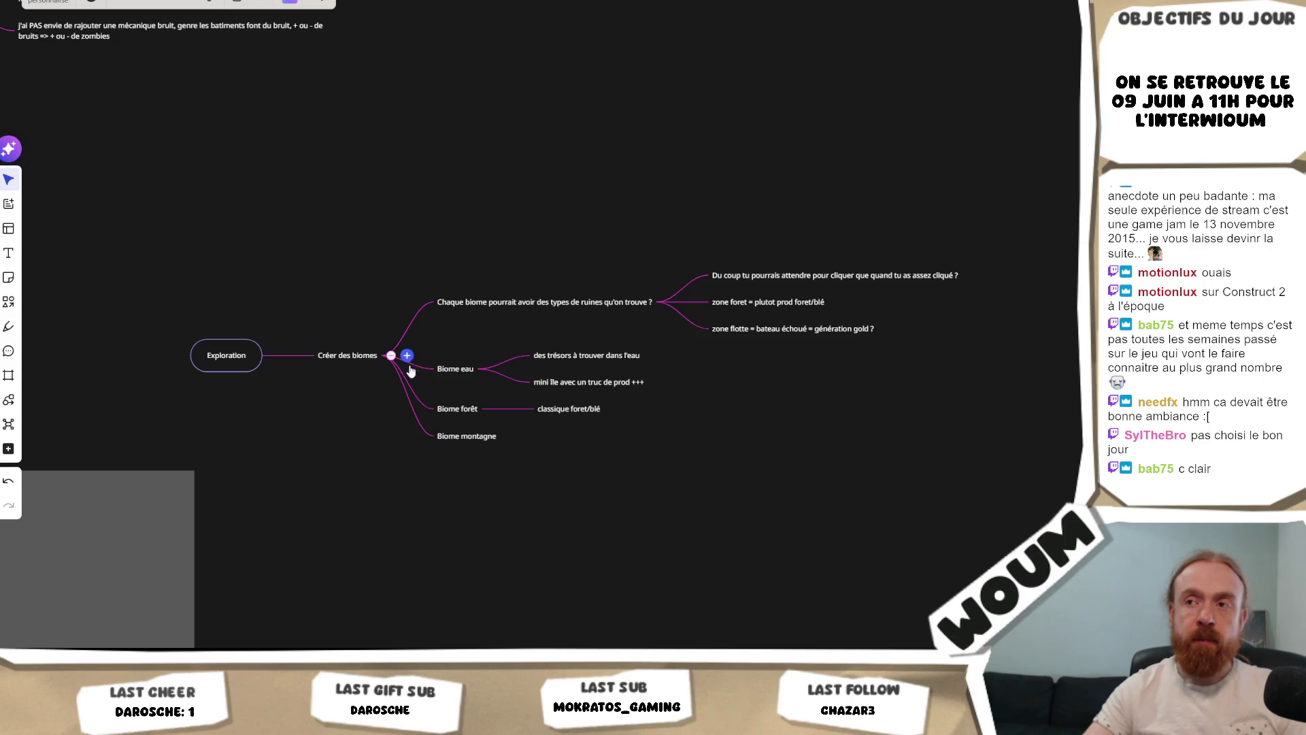
mouse_move(447, 411)
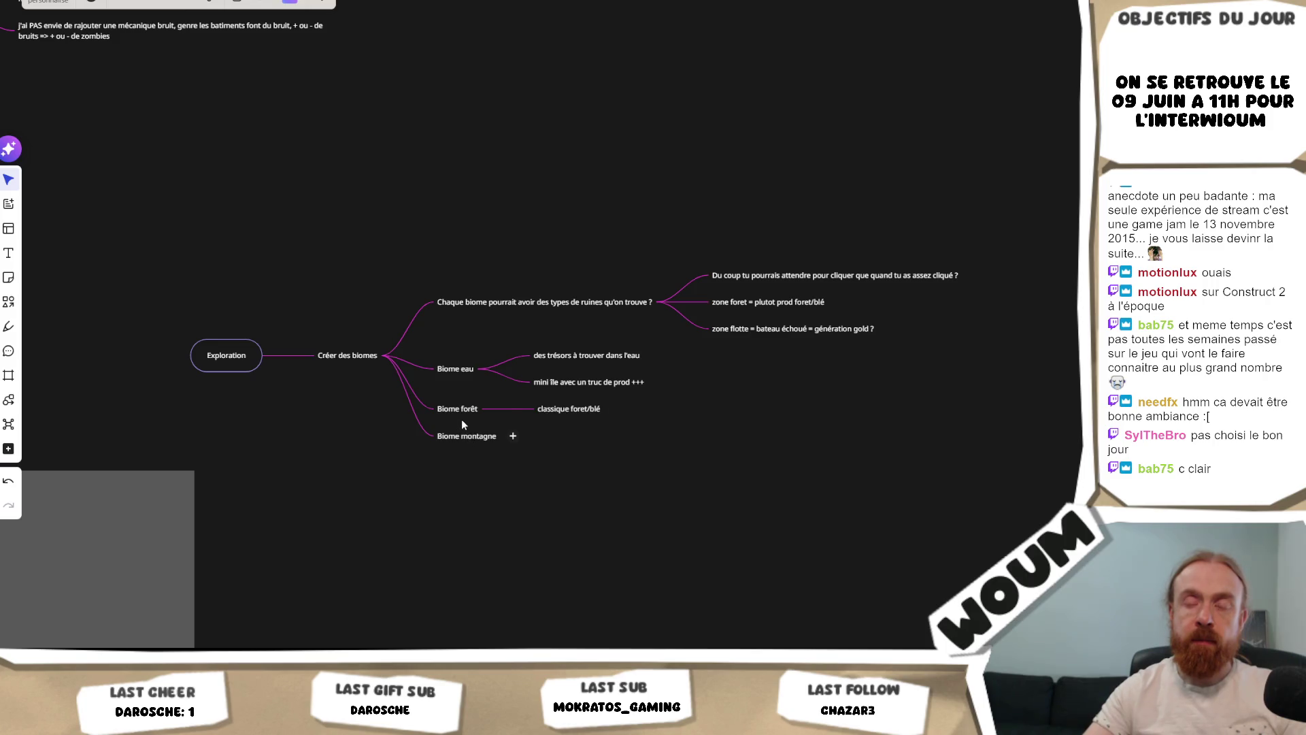
mouse_move(557, 415)
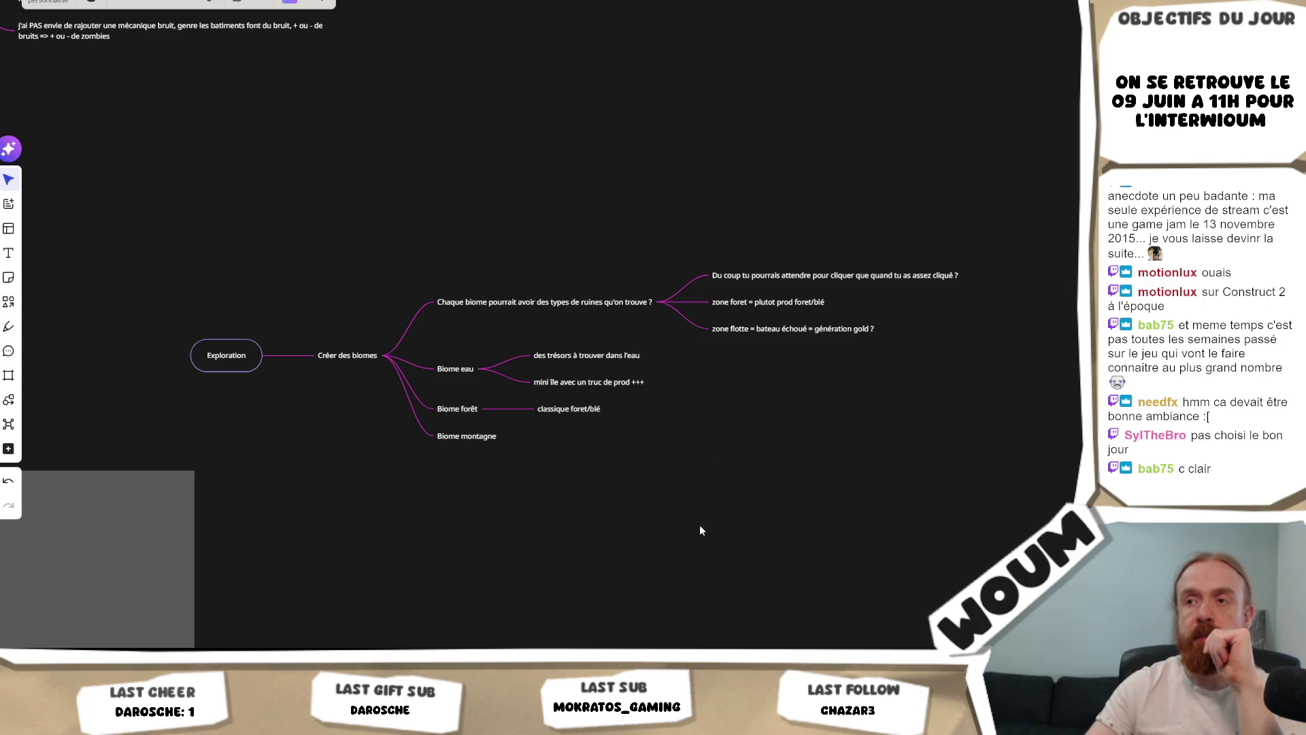
mouse_move(700, 530)
left_mouse_down()
mouse_move(471, 381)
mouse_move(525, 455)
left_mouse_up()
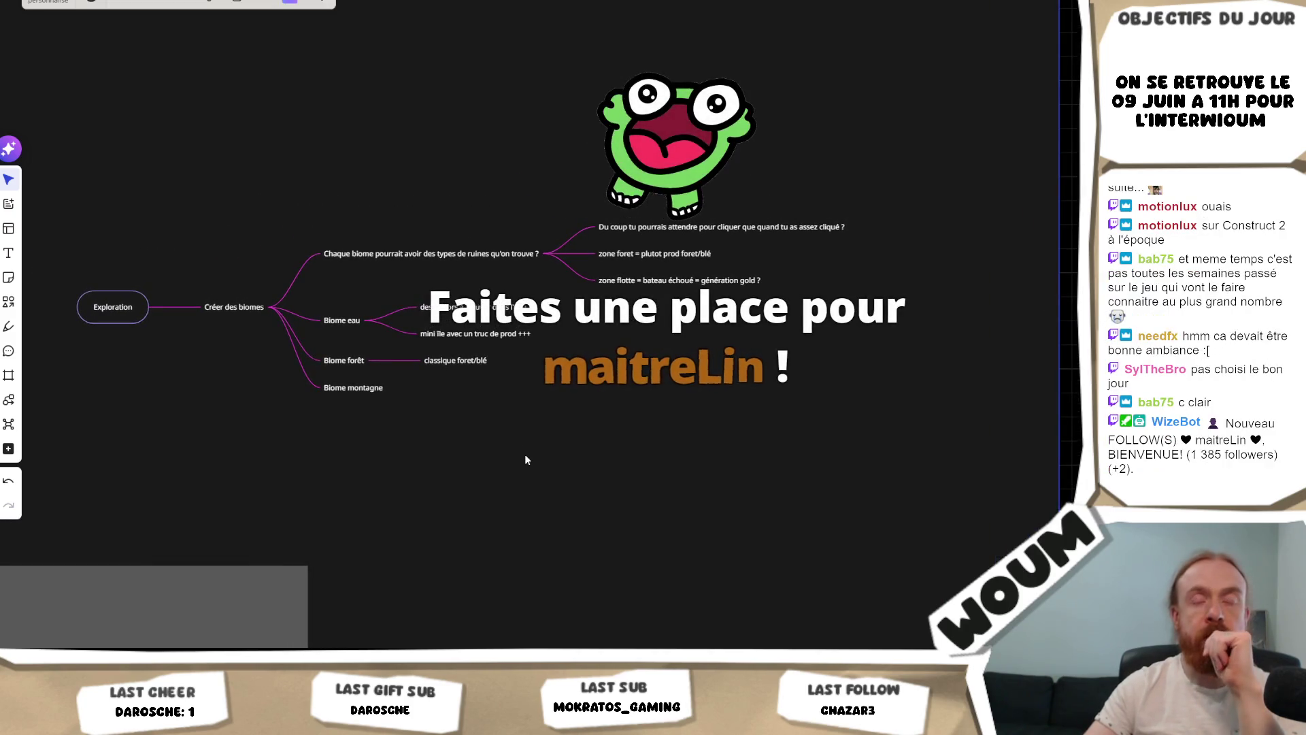
scroll(448, 348, "down", 2)
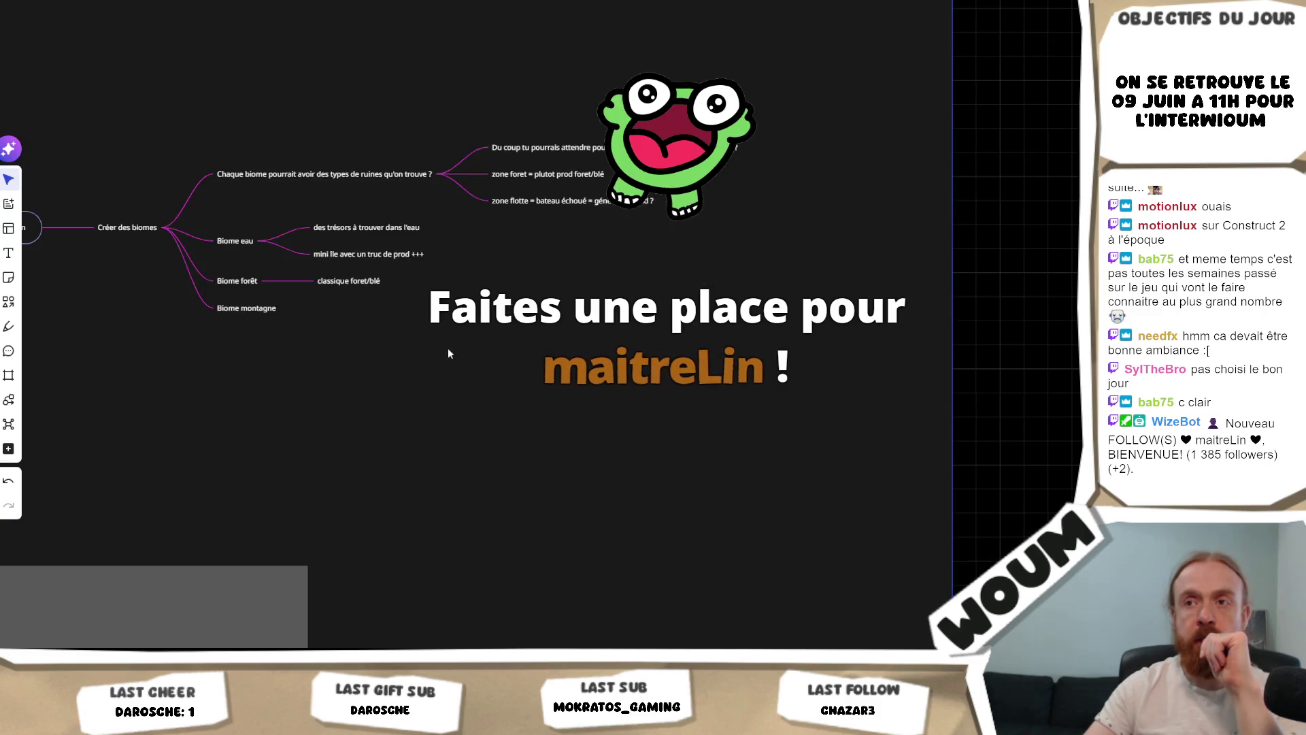
scroll(526, 389, "down", 5)
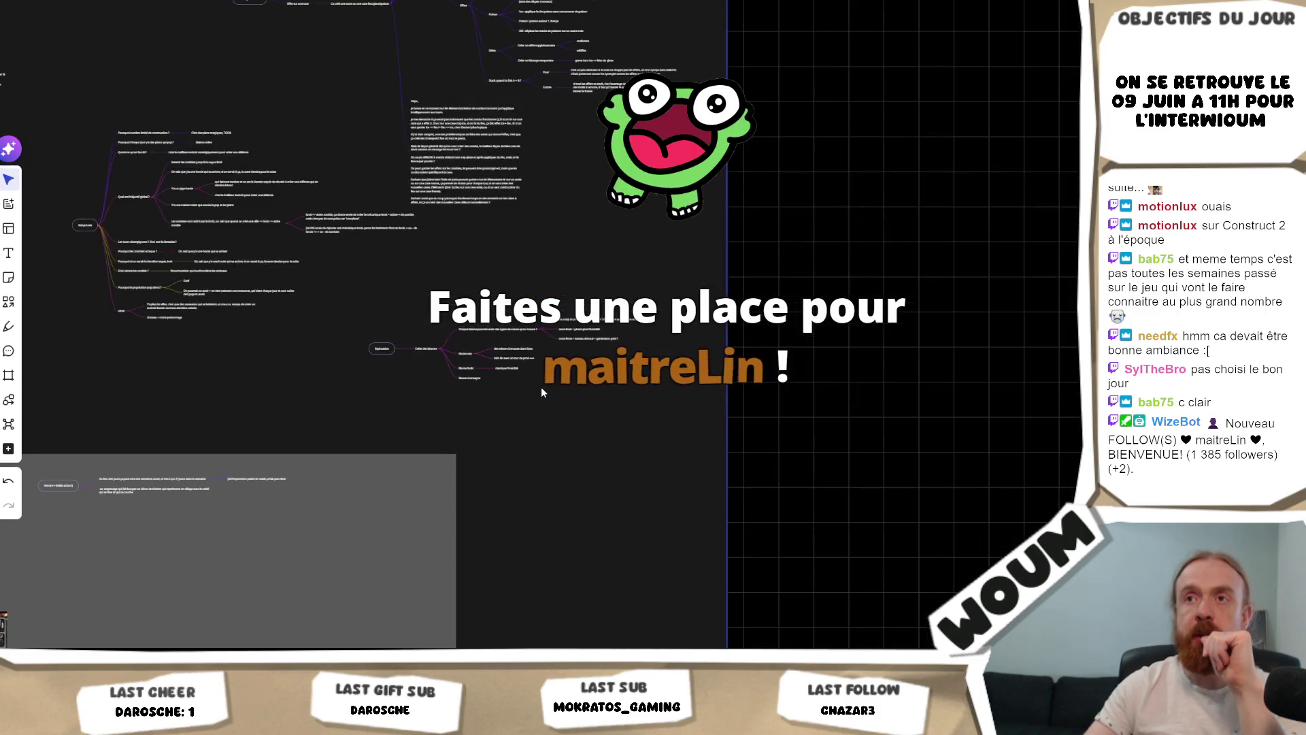
left_click(508, 347)
scroll(476, 337, "up", 5)
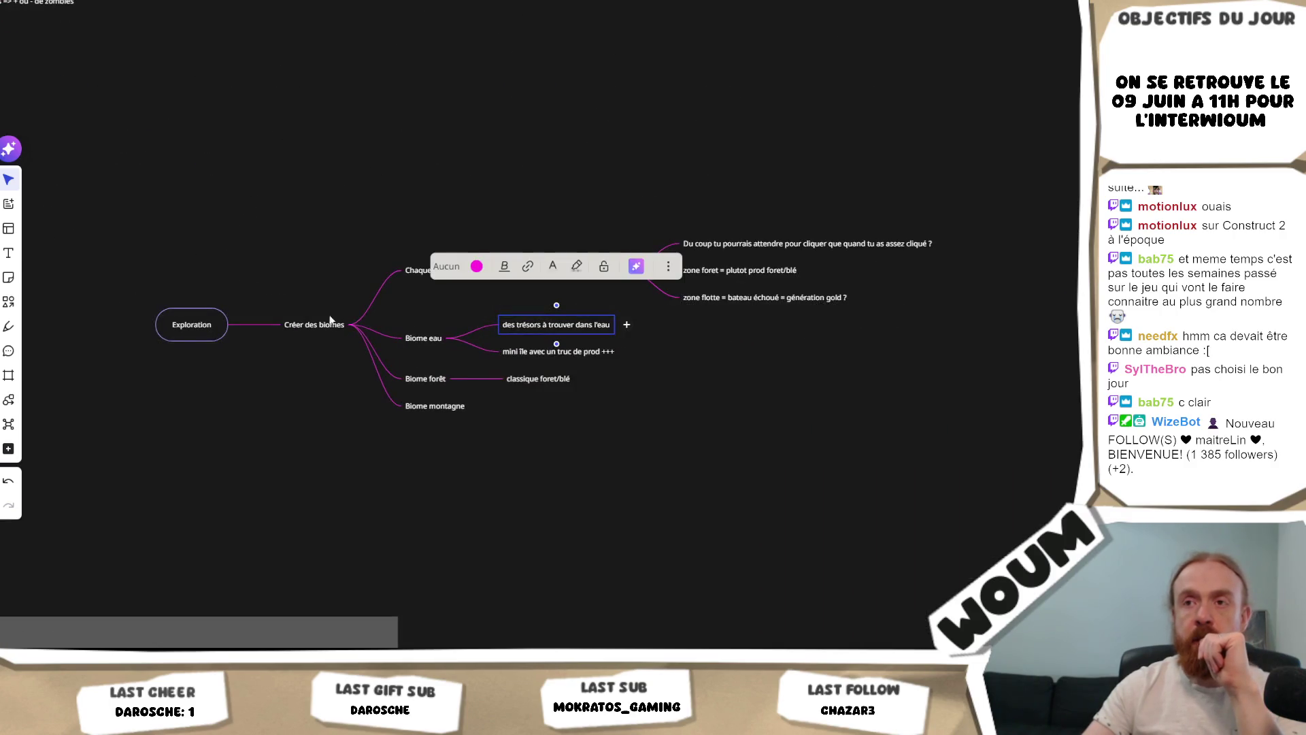
left_click(373, 430)
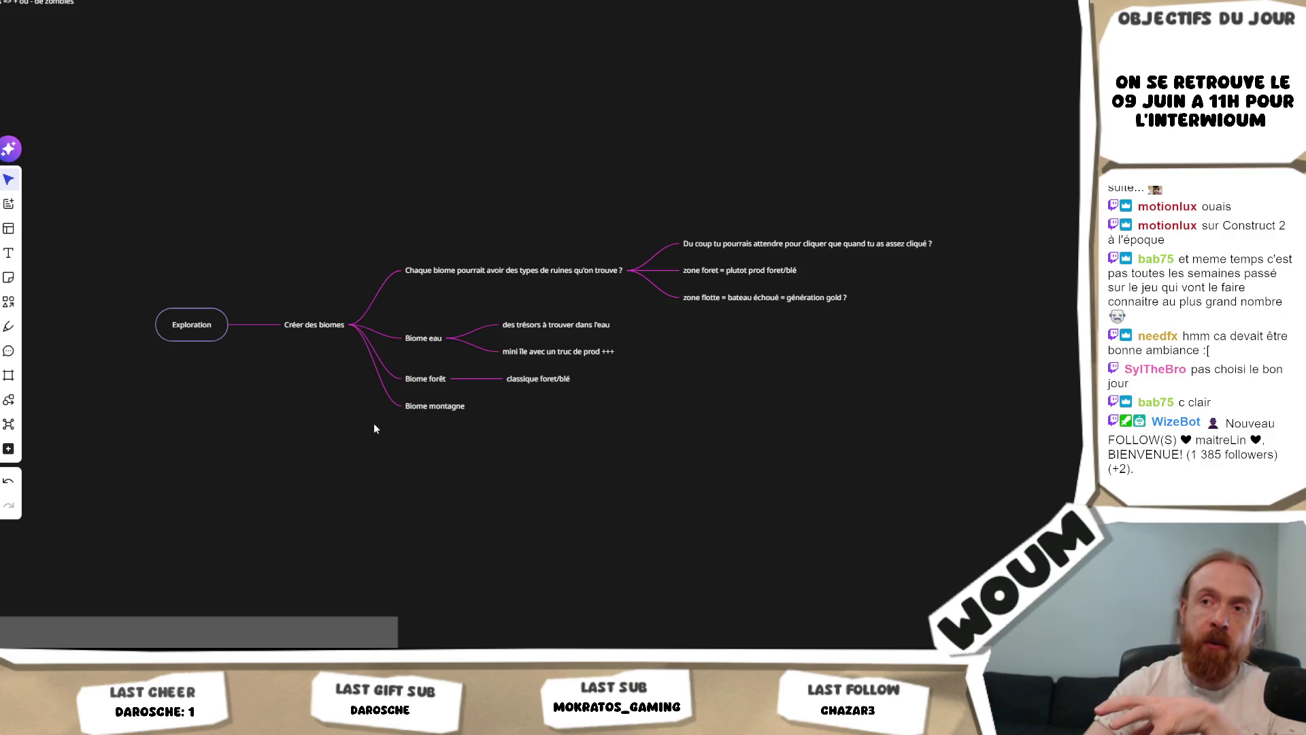
Step: Add a branch 'Quand on va explorer on va comprendre quel genre de biome c'est, et du coup choisir de…' under Créer des biomes
left_click(374, 325)
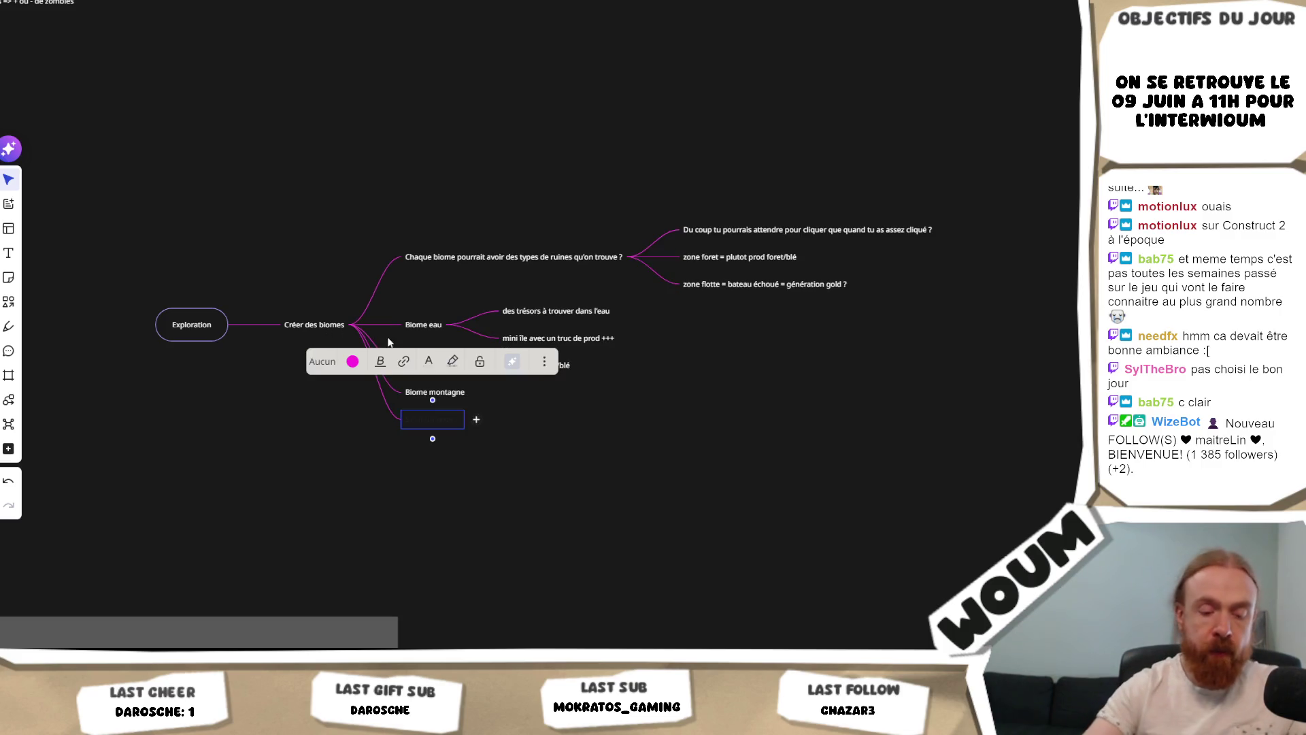
type("Quand on va e")
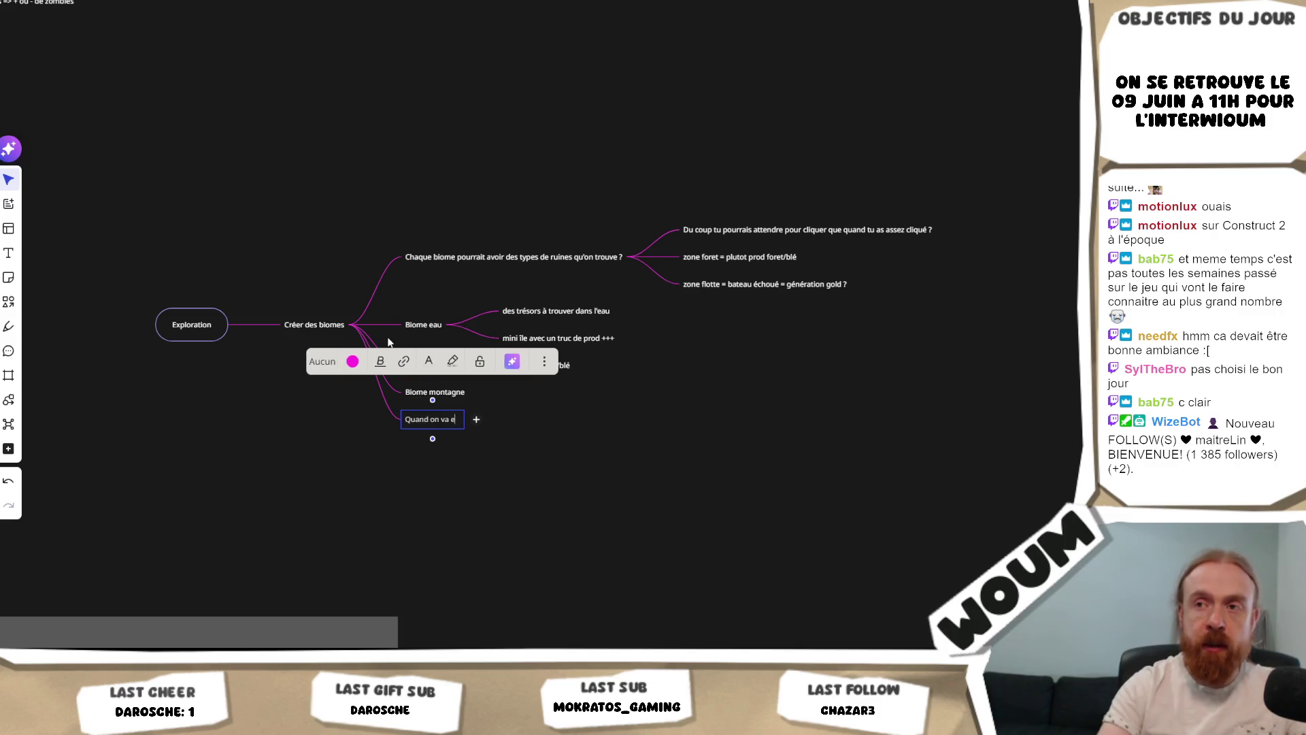
type("xplorer on va")
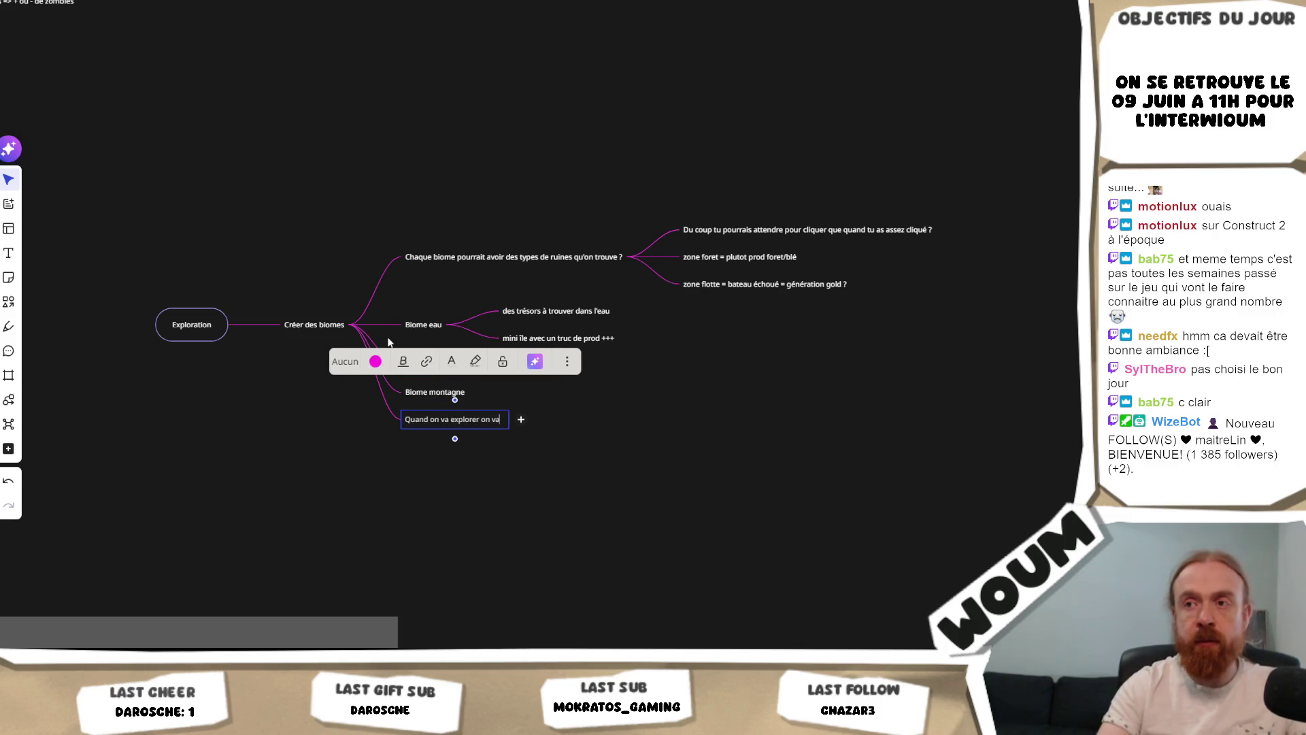
type(" comprendre que")
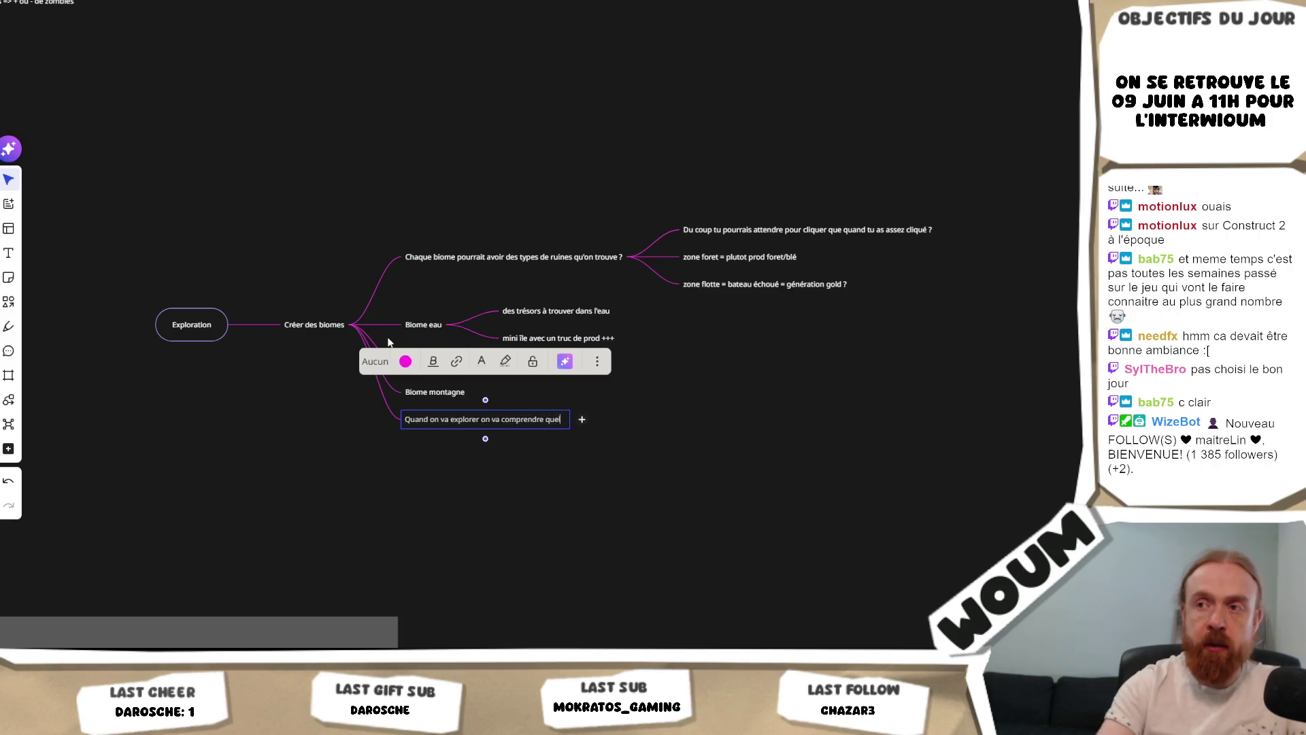
type("l genre de biom c'e")
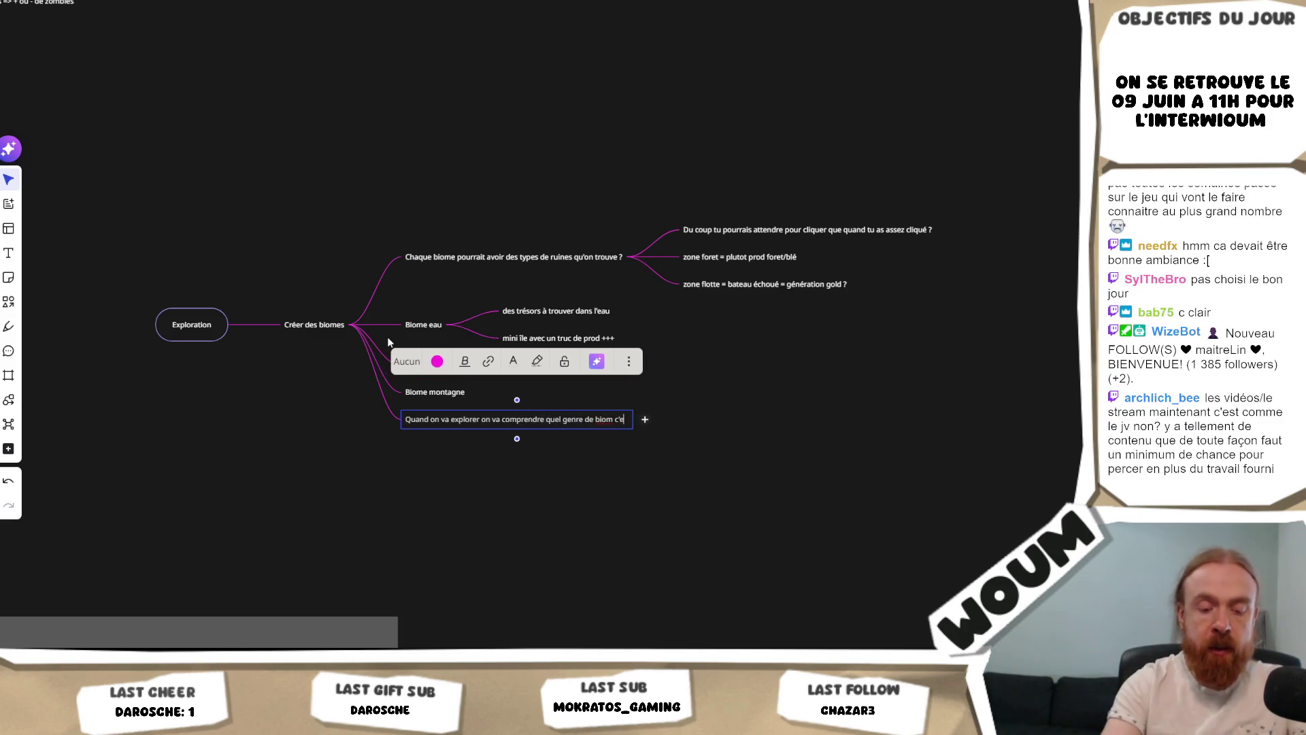
type("st, et du coup")
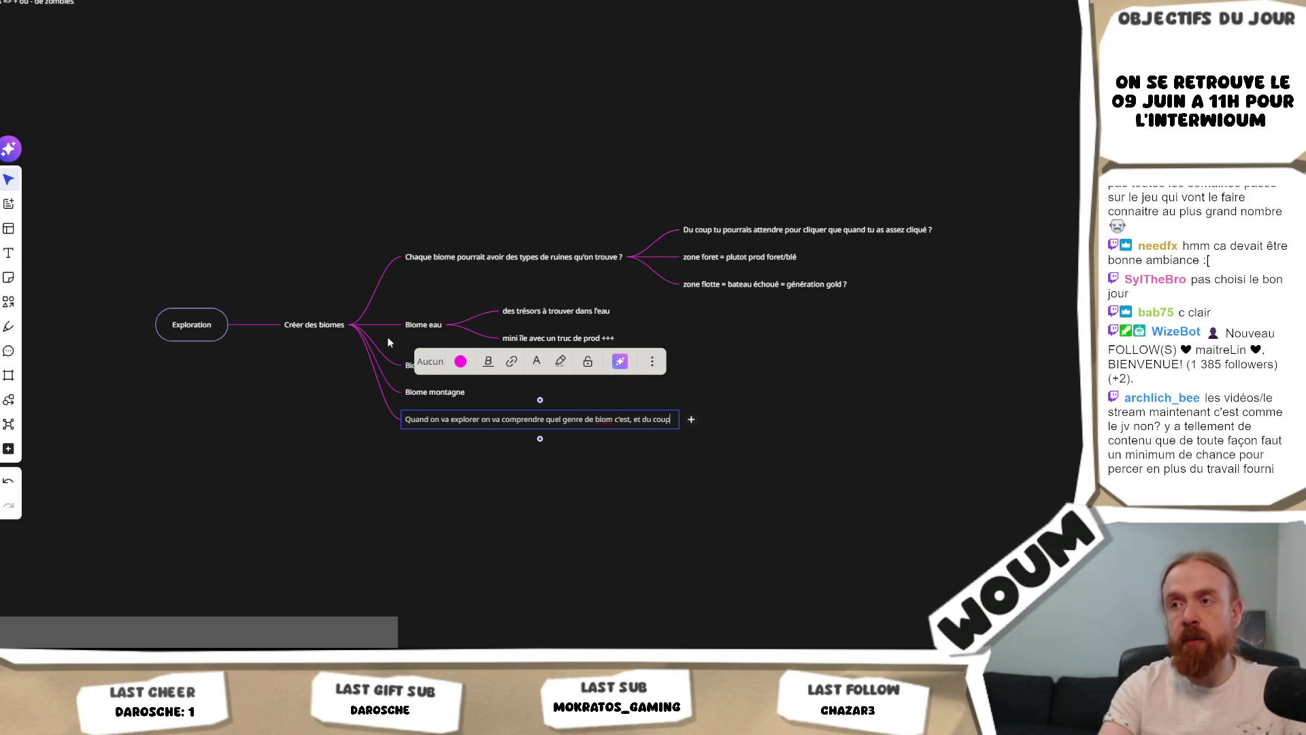
type(" choisir d")
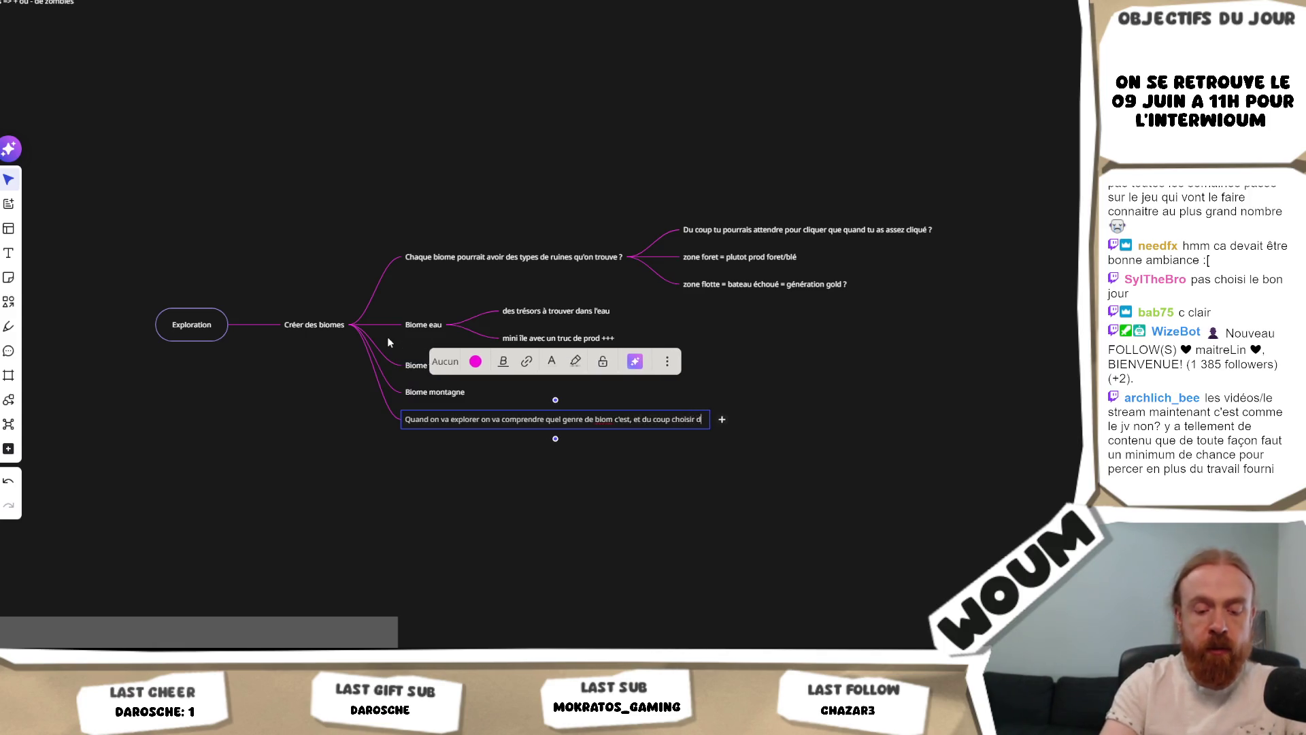
type("e continuer à explo")
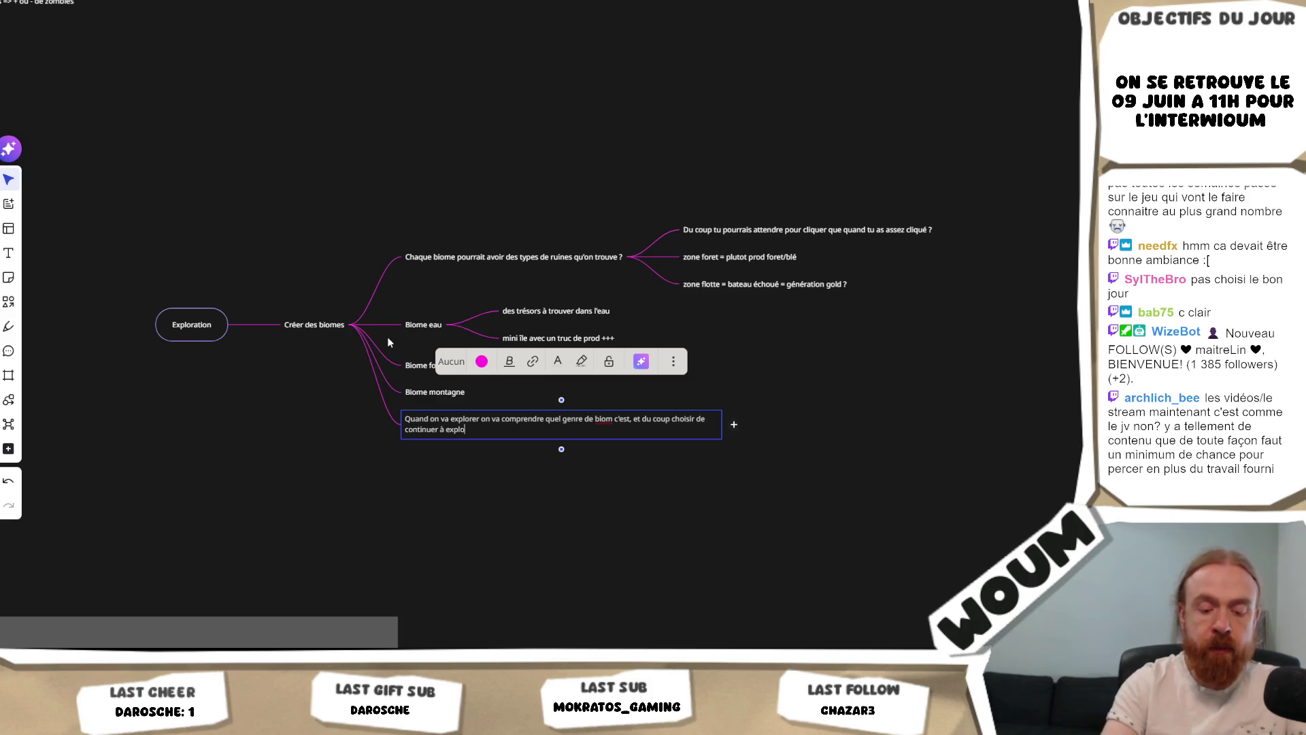
type(" par là ou pas")
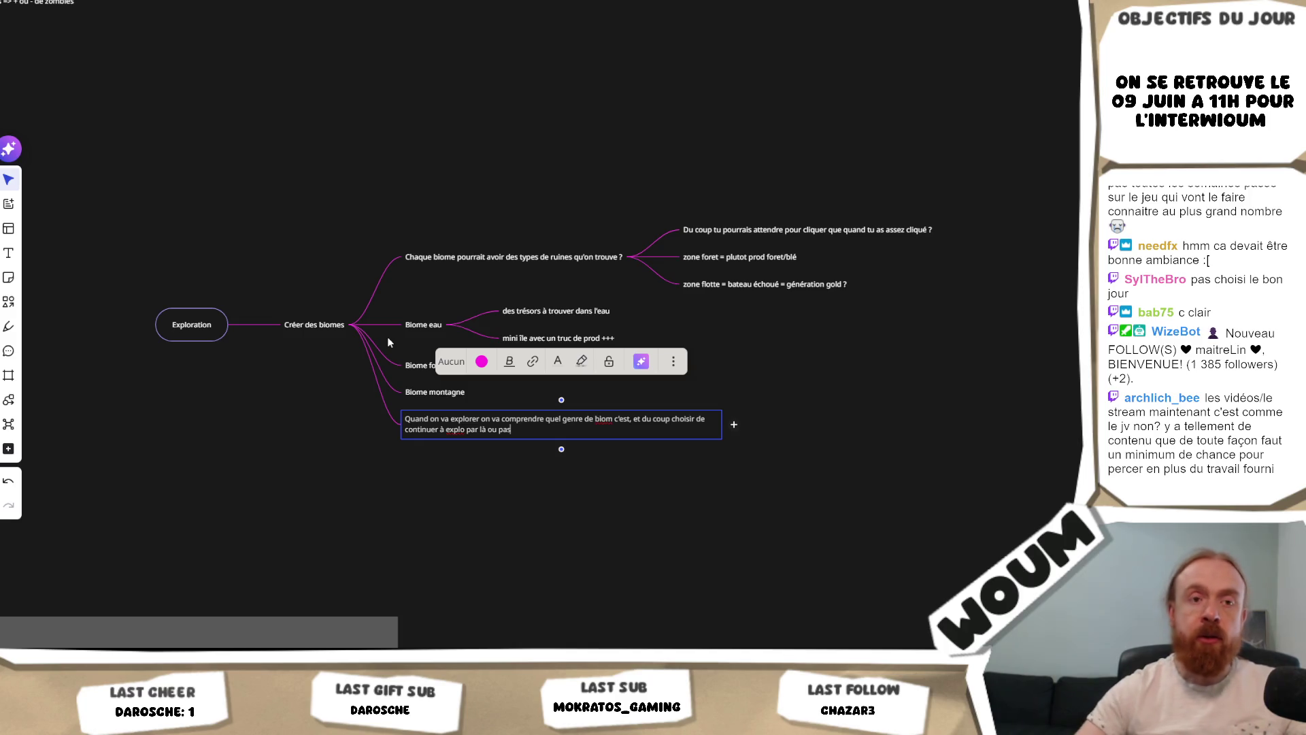
key("Up")
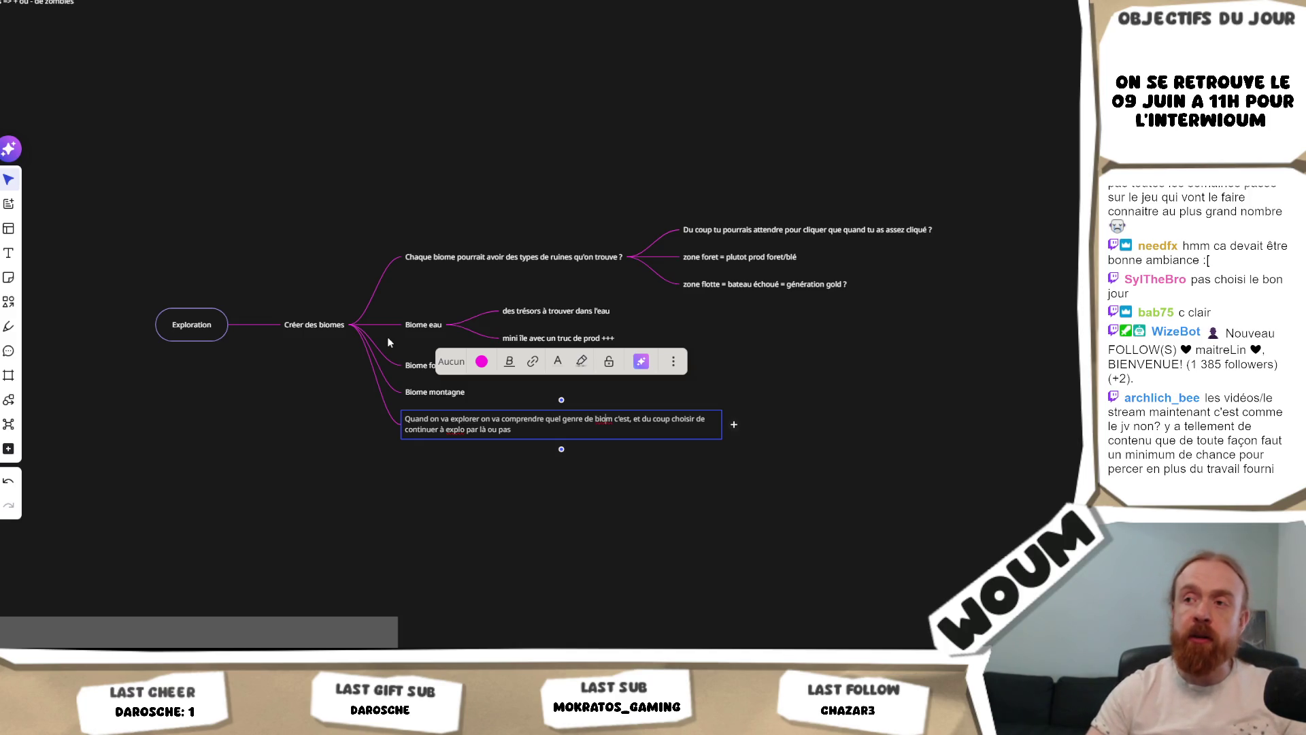
type("e")
key("Down")
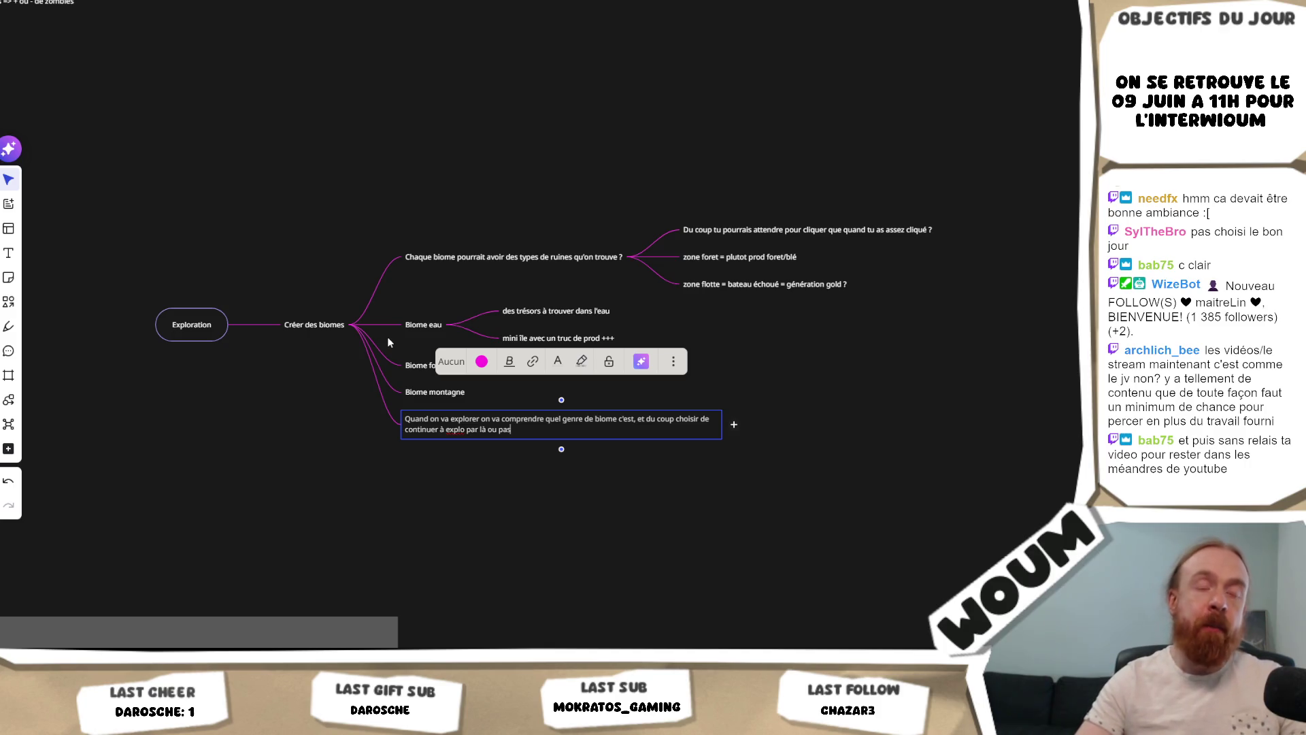
left_click(471, 446)
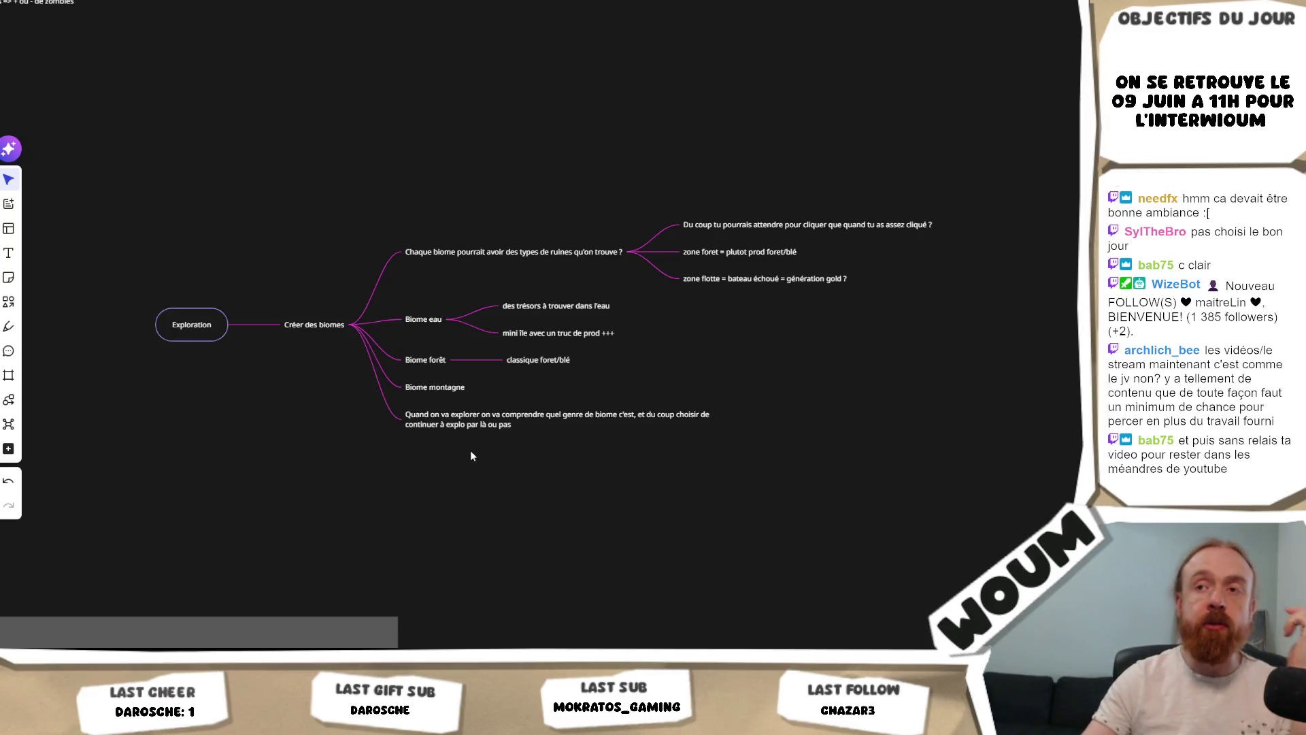
mouse_move(312, 328)
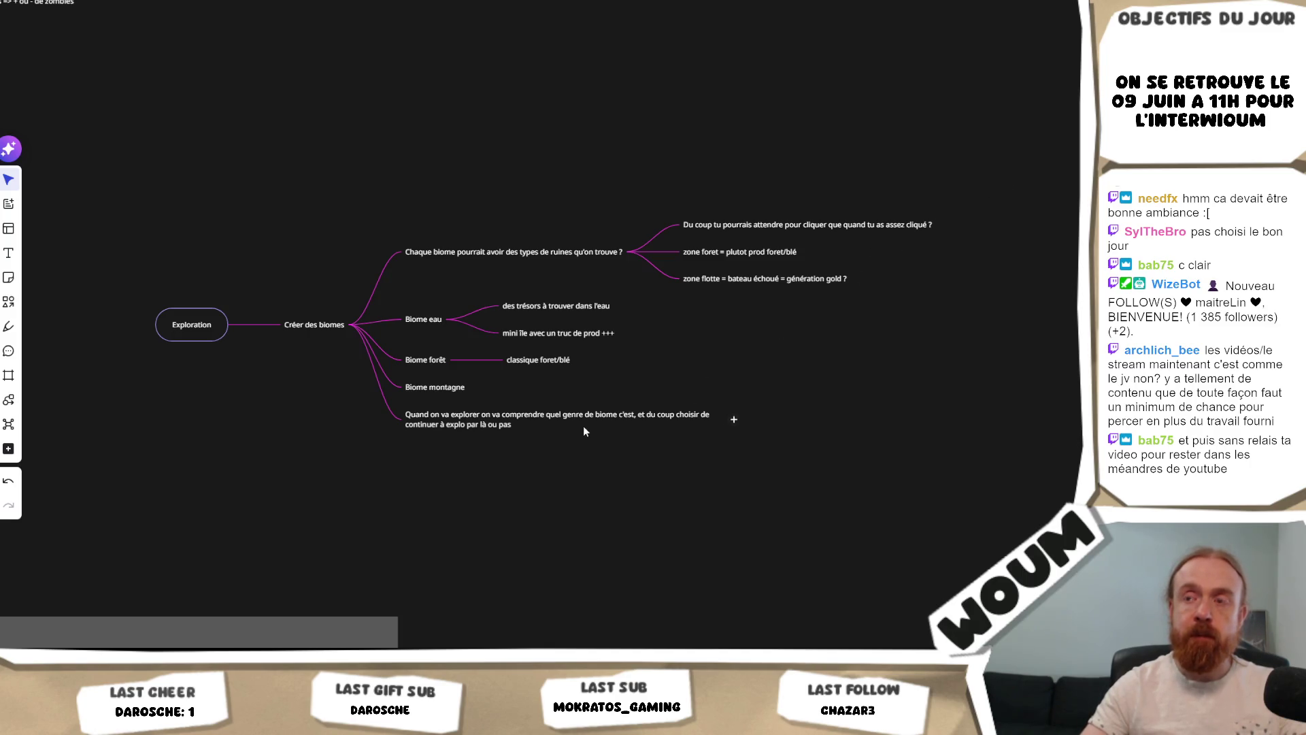
mouse_move(440, 360)
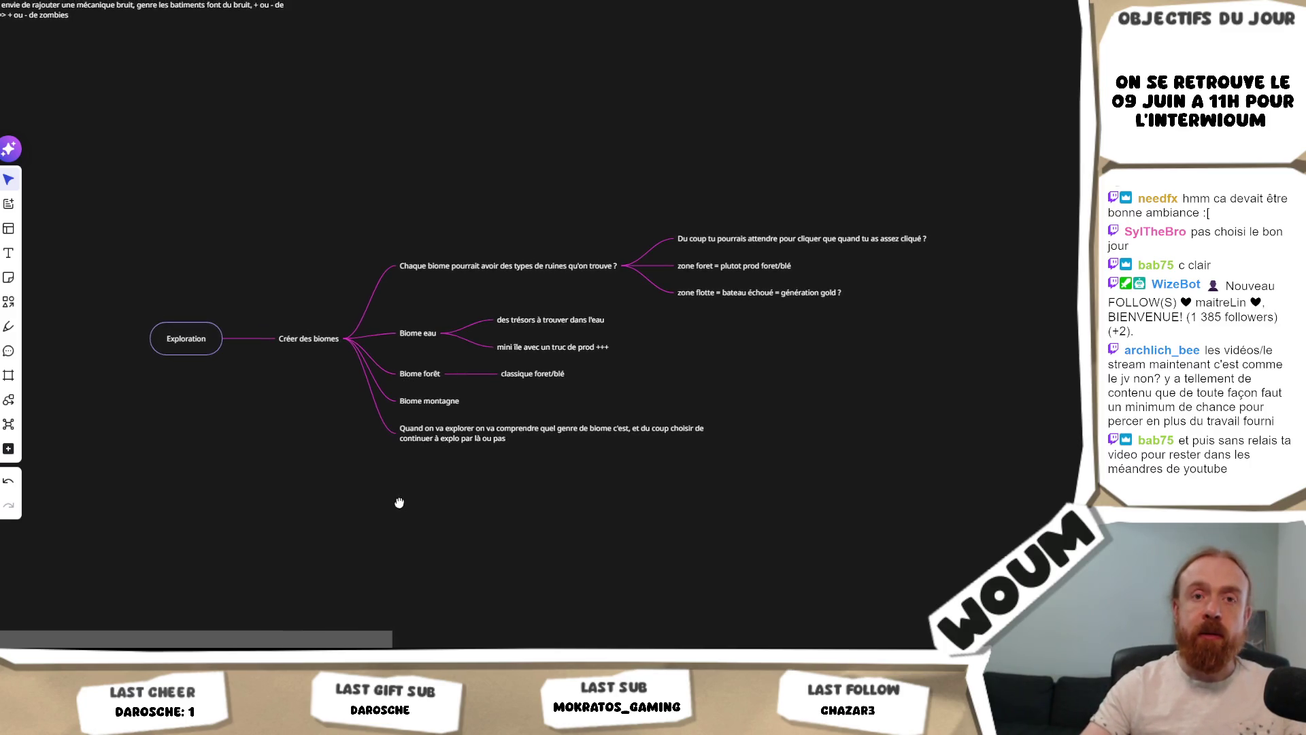
scroll(406, 477, "down", 1)
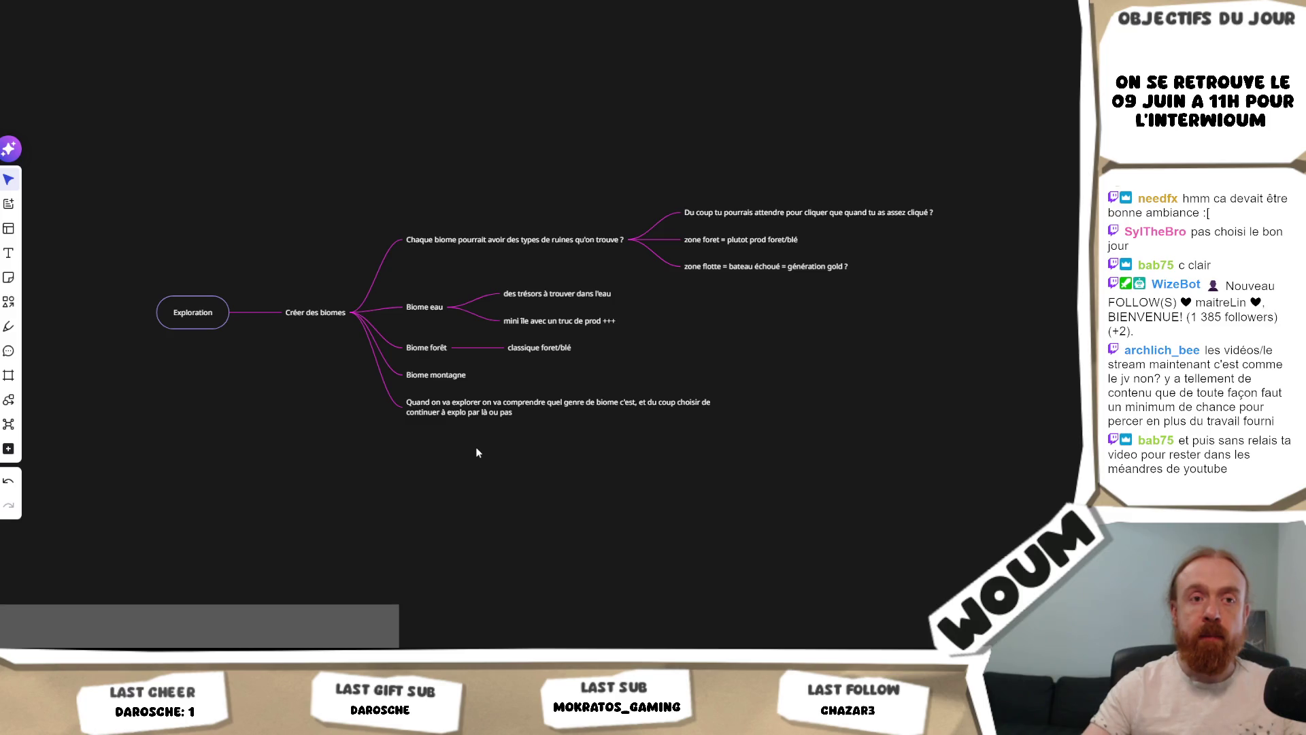
scroll(493, 476, "up", 2)
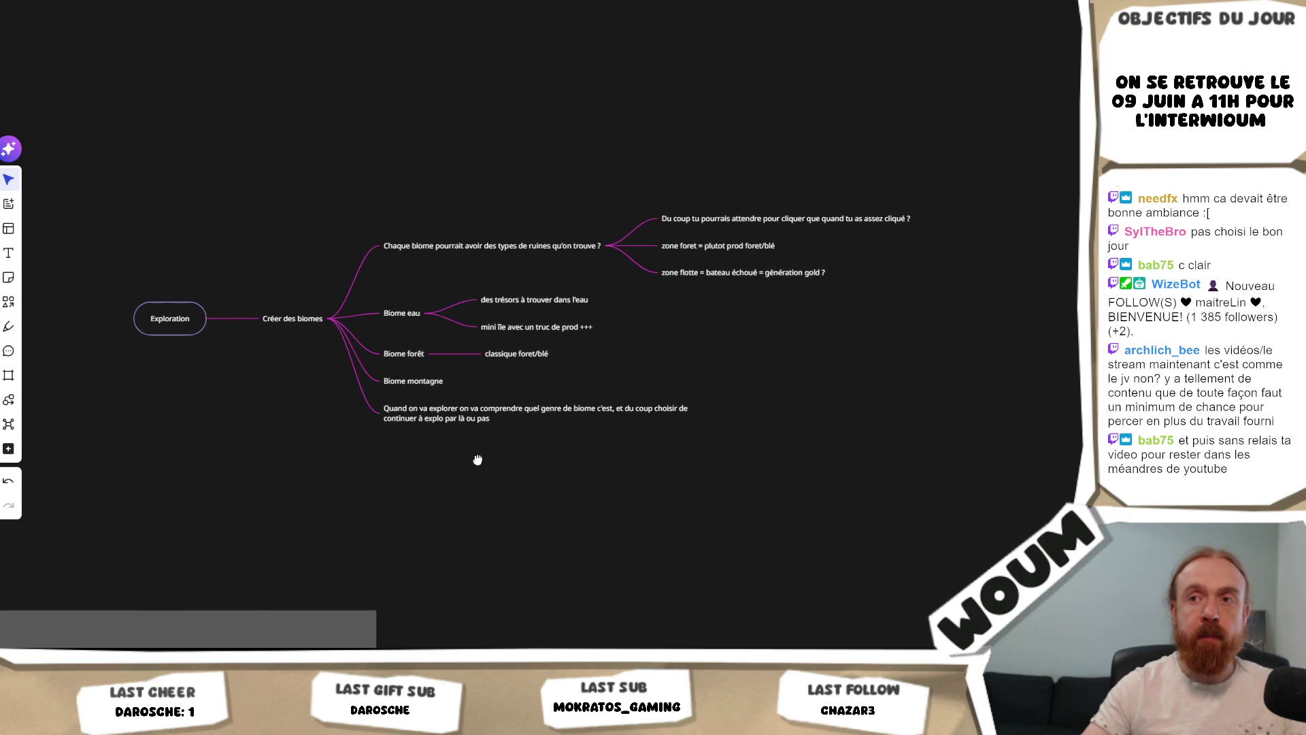
left_click_drag(493, 480, 486, 443)
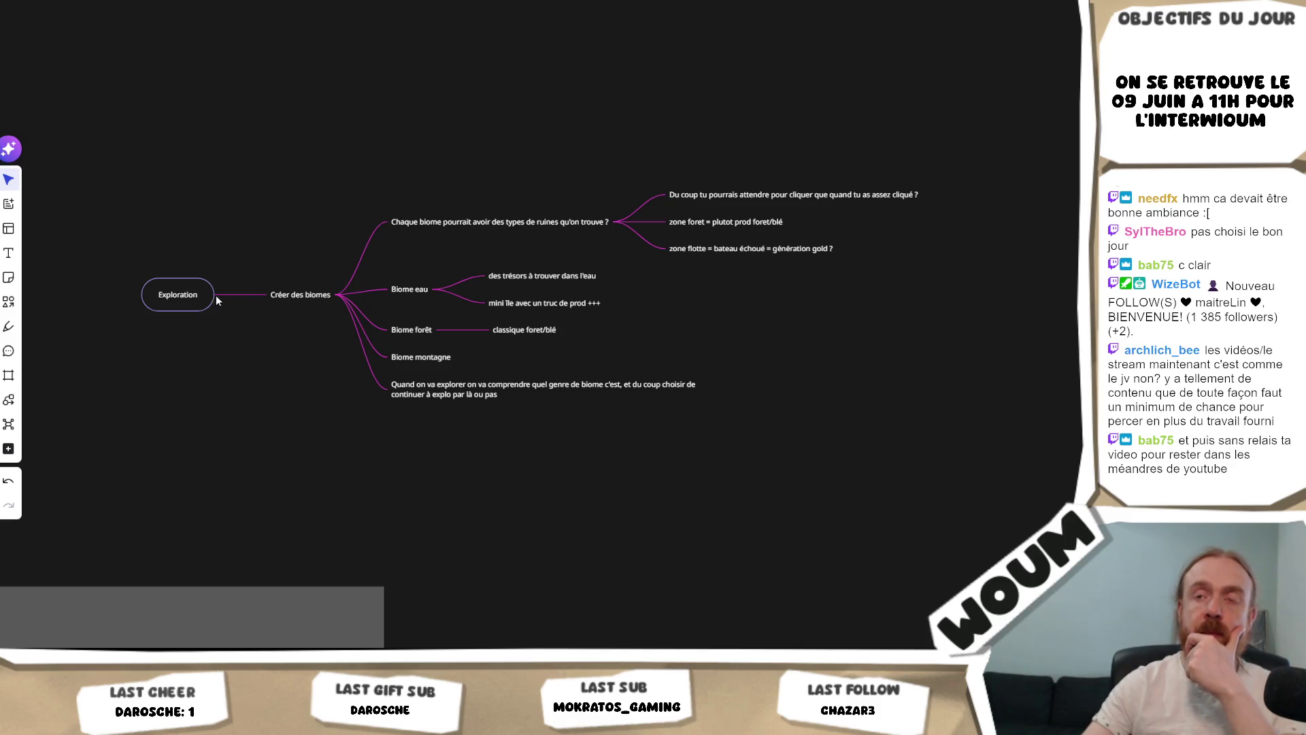
mouse_move(284, 298)
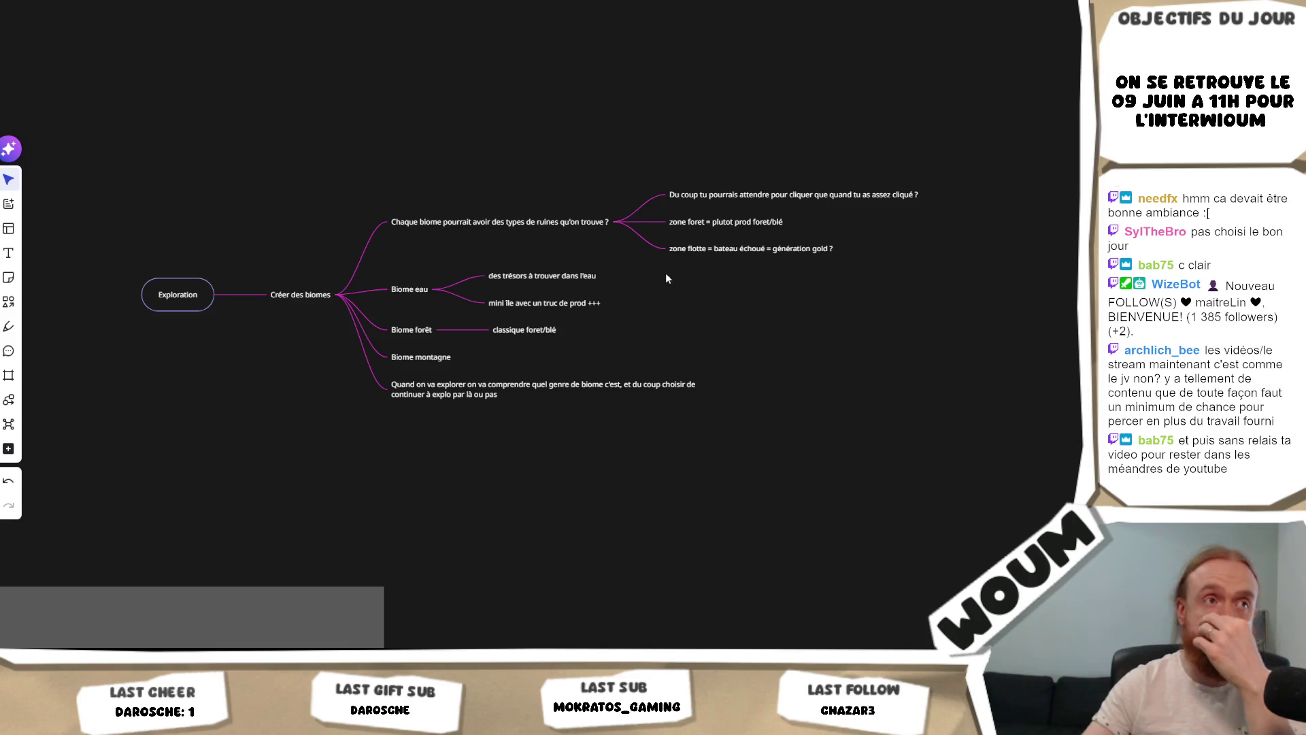
mouse_move(531, 304)
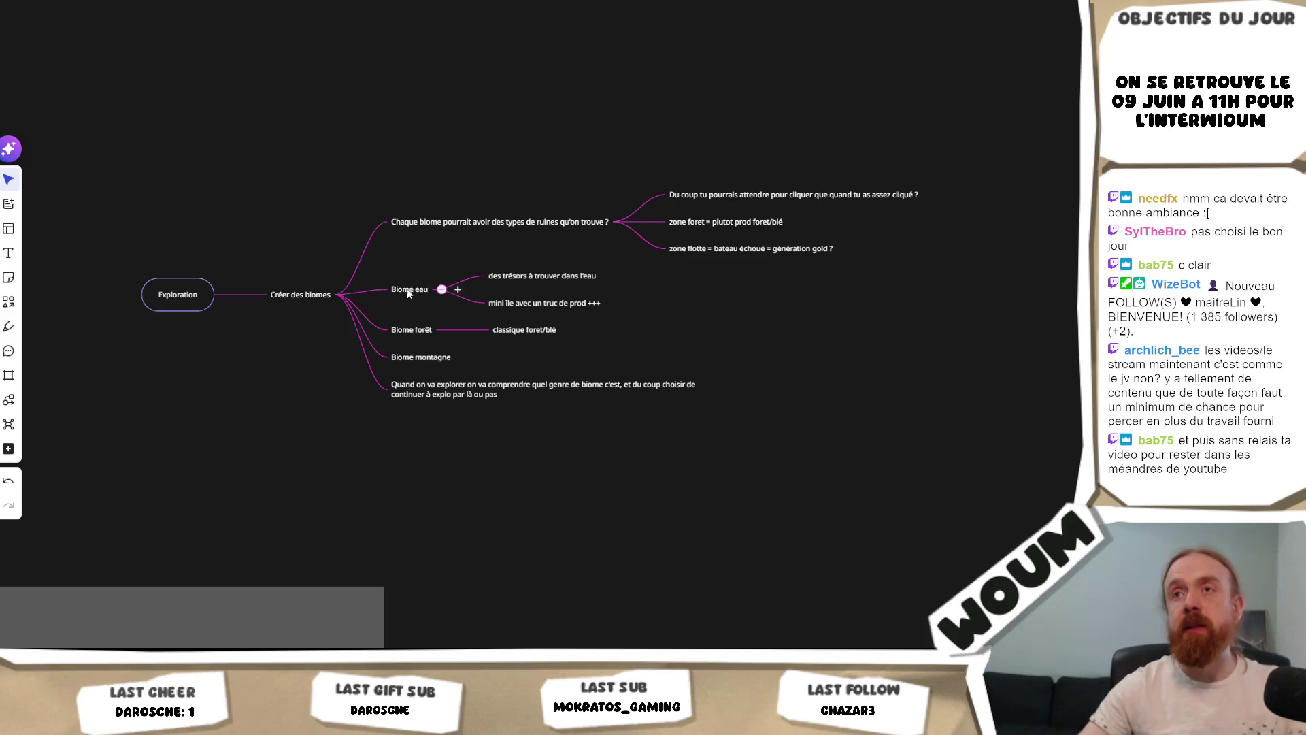
left_click_drag(315, 336, 311, 349)
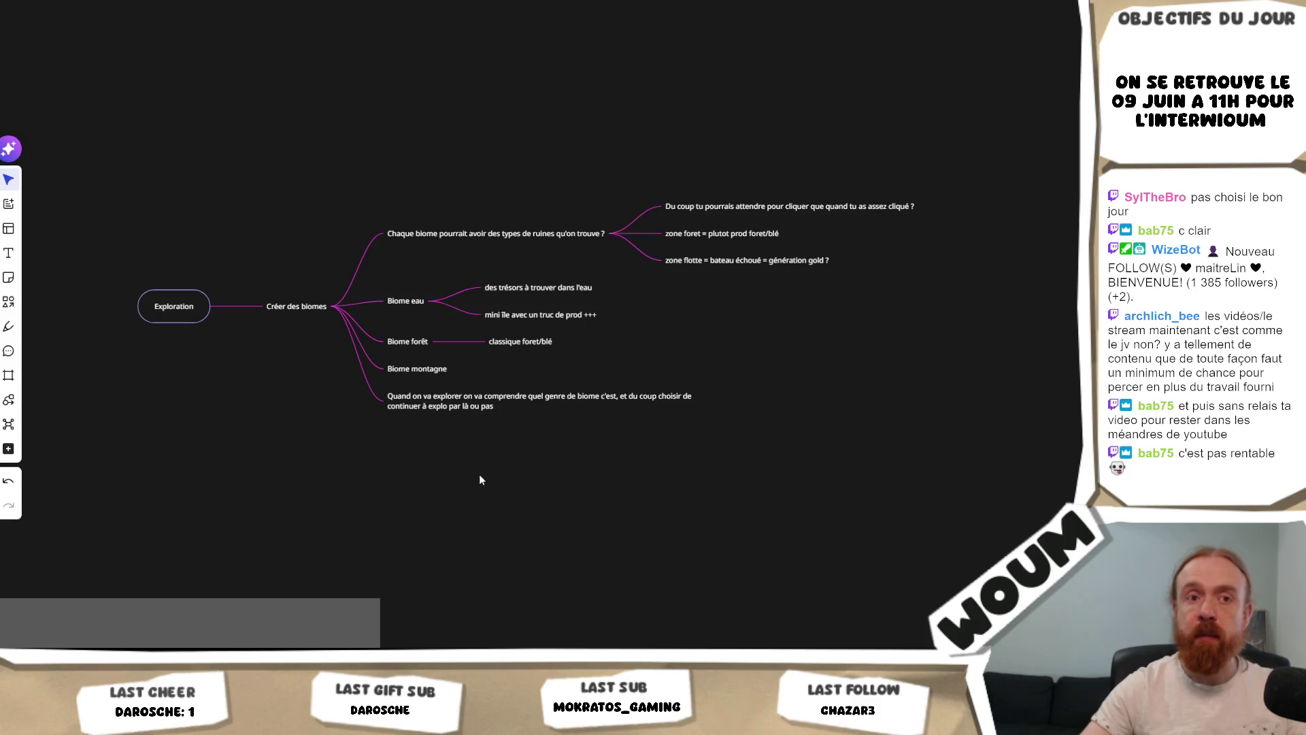
left_click_drag(479, 476, 474, 480)
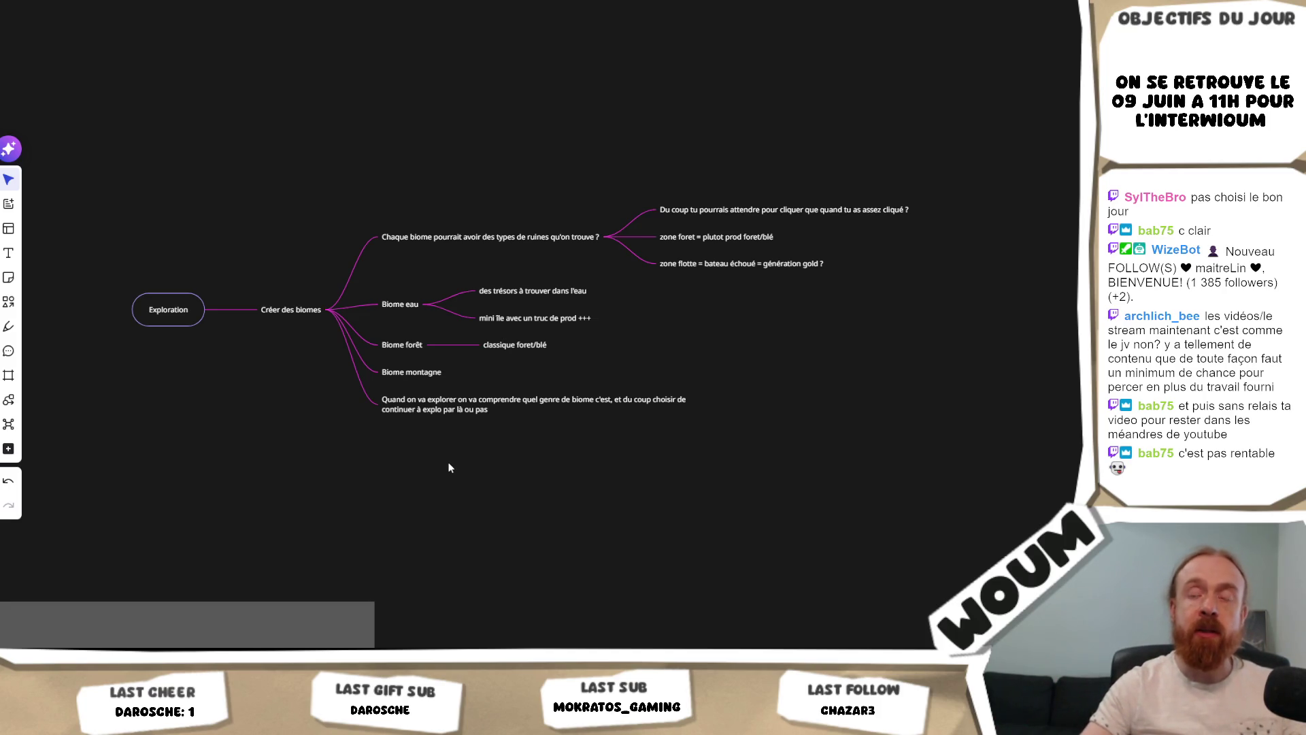
mouse_move(366, 505)
left_mouse_down()
mouse_move(398, 197)
mouse_move(356, 448)
mouse_move(385, 475)
left_mouse_up()
left_click(397, 505)
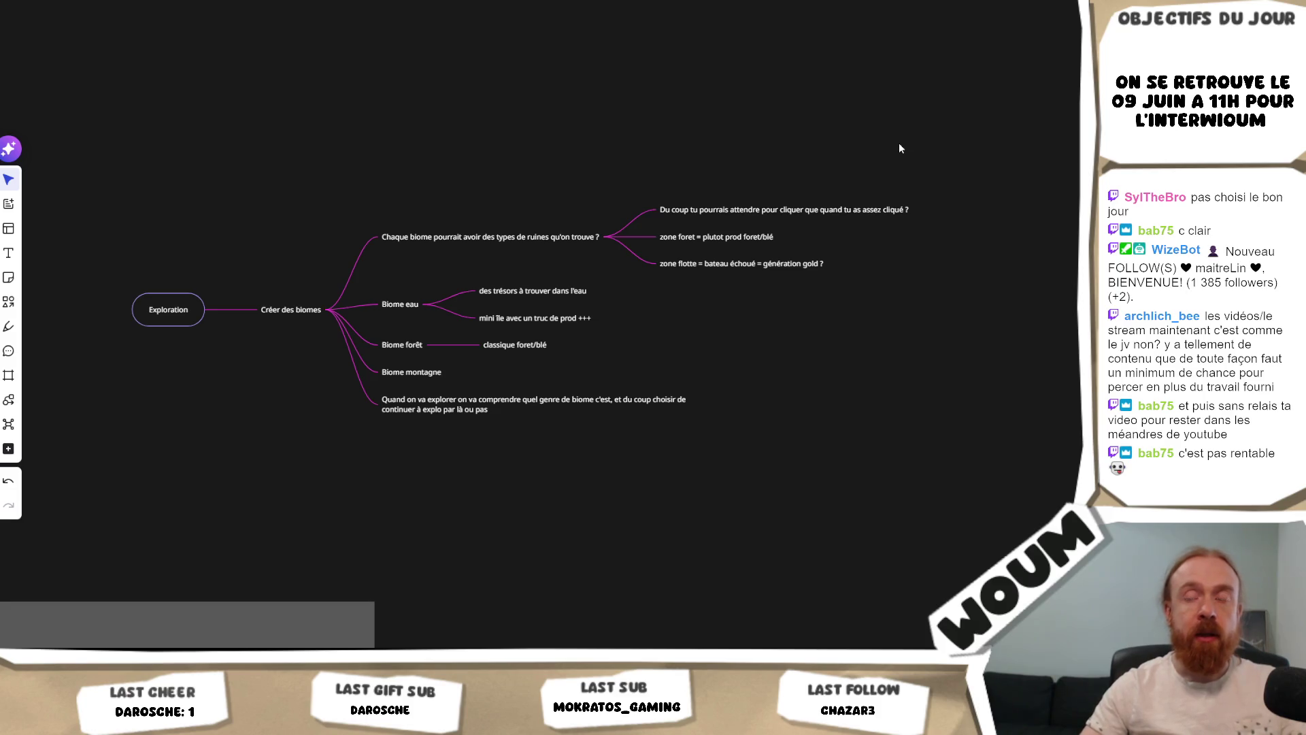
mouse_move(353, 175)
left_mouse_down()
mouse_move(316, 362)
mouse_move(350, 481)
mouse_move(394, 478)
mouse_move(351, 268)
mouse_move(308, 277)
mouse_move(293, 451)
left_mouse_up()
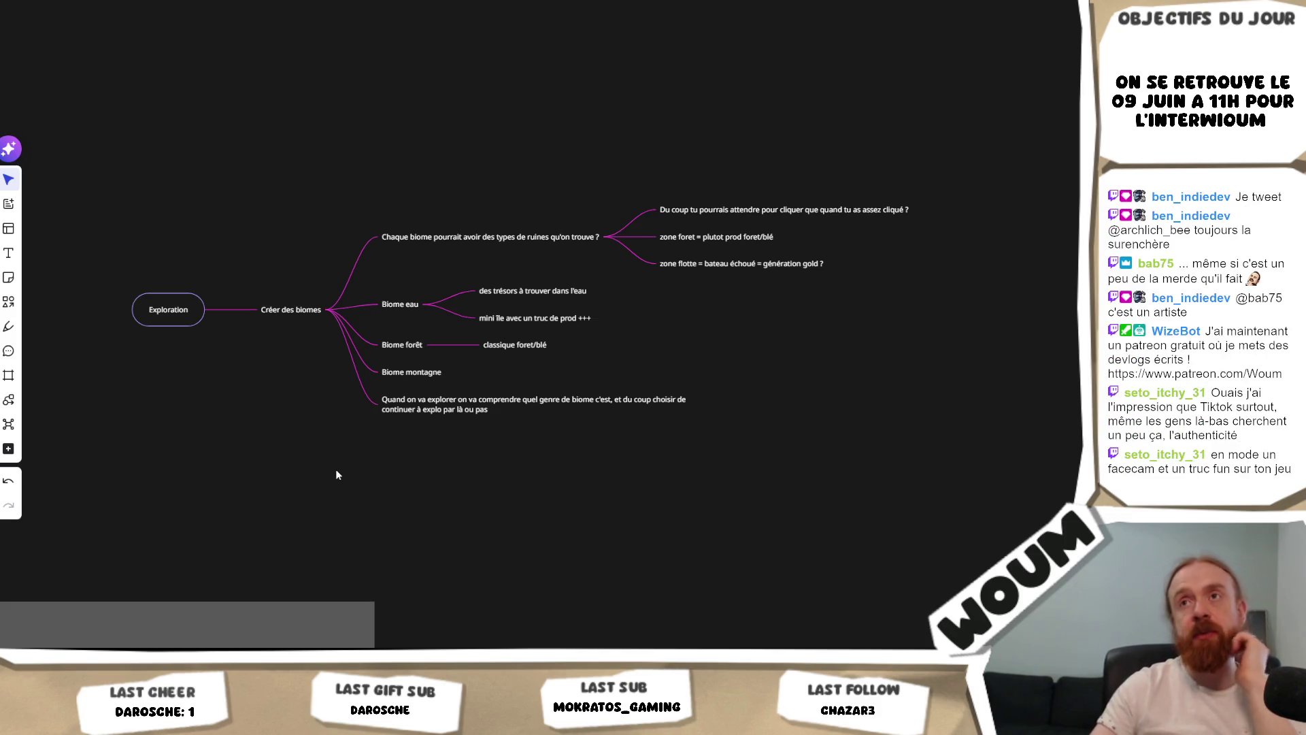
Step: Select the Exploration root node, then switch to the Unity editor running the game
mouse_move(260, 302)
left_mouse_down()
mouse_move(247, 374)
mouse_move(227, 233)
mouse_move(113, 219)
left_mouse_up()
left_click(197, 157)
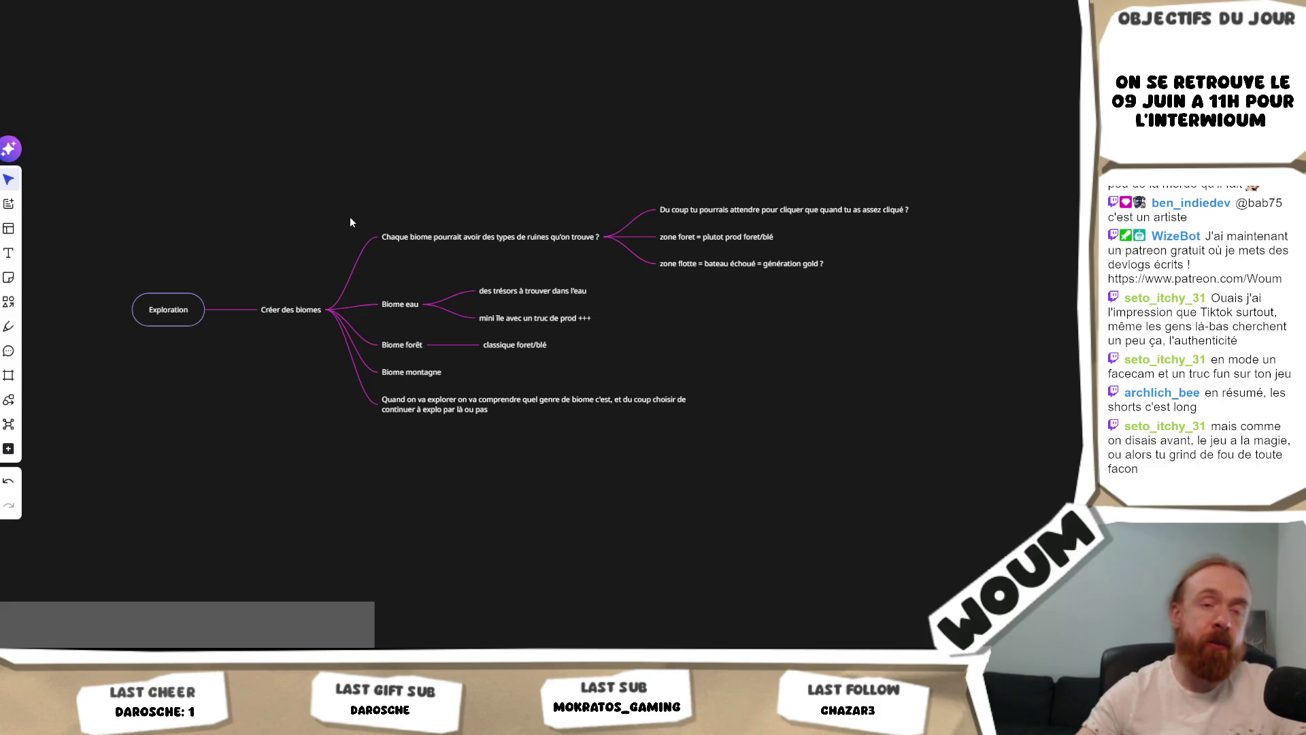
mouse_move(381, 298)
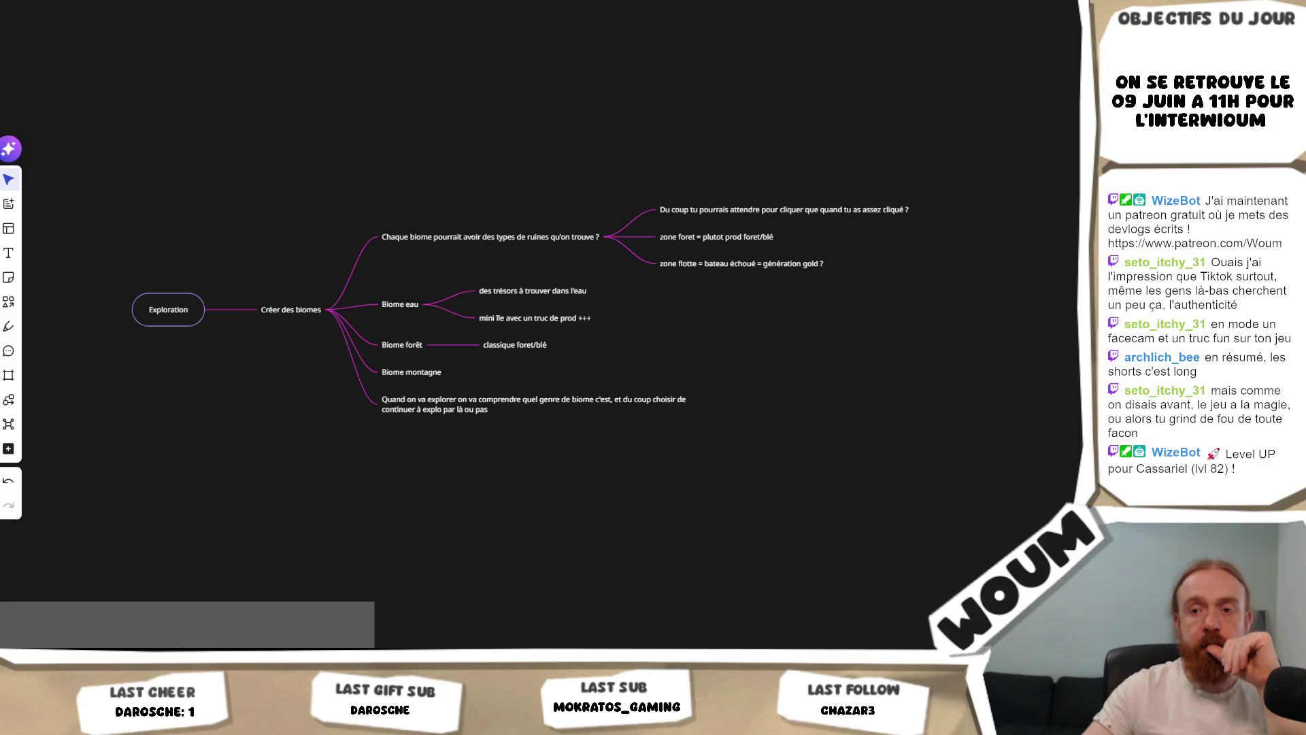
key("alt+Tab")
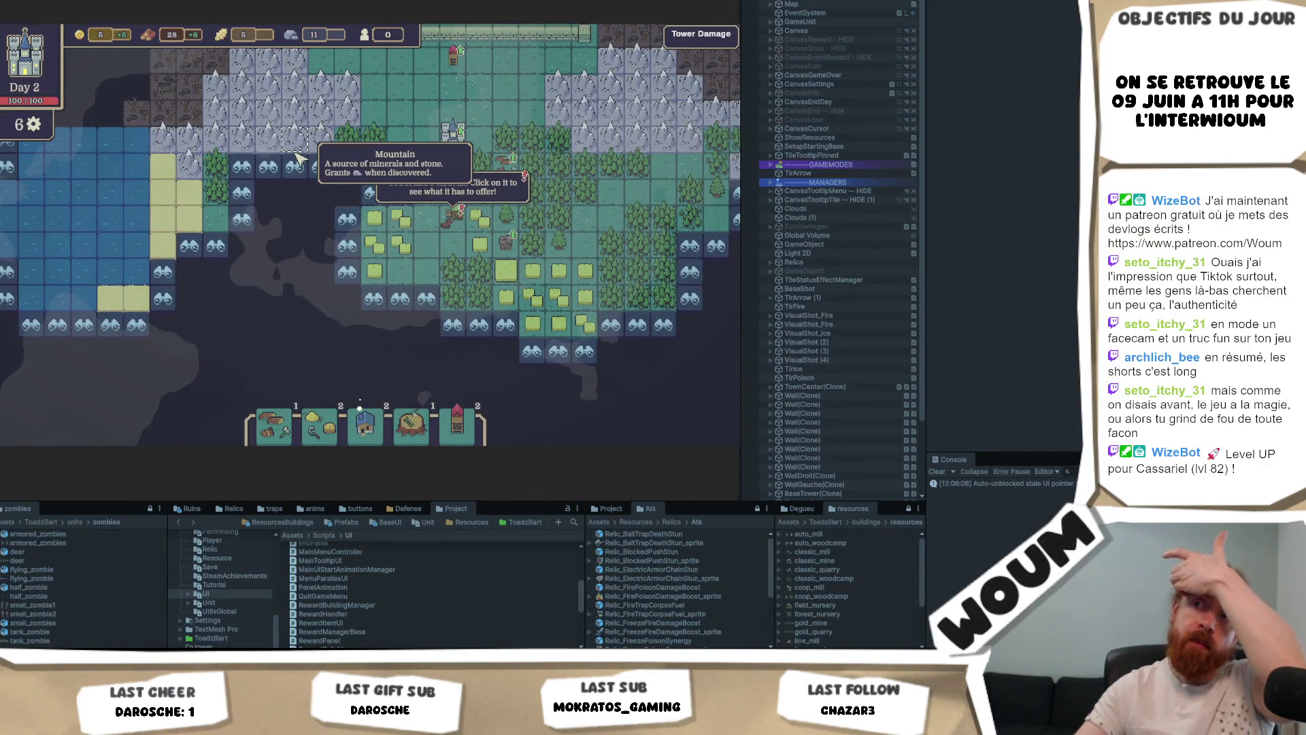
key("d")
key("w")
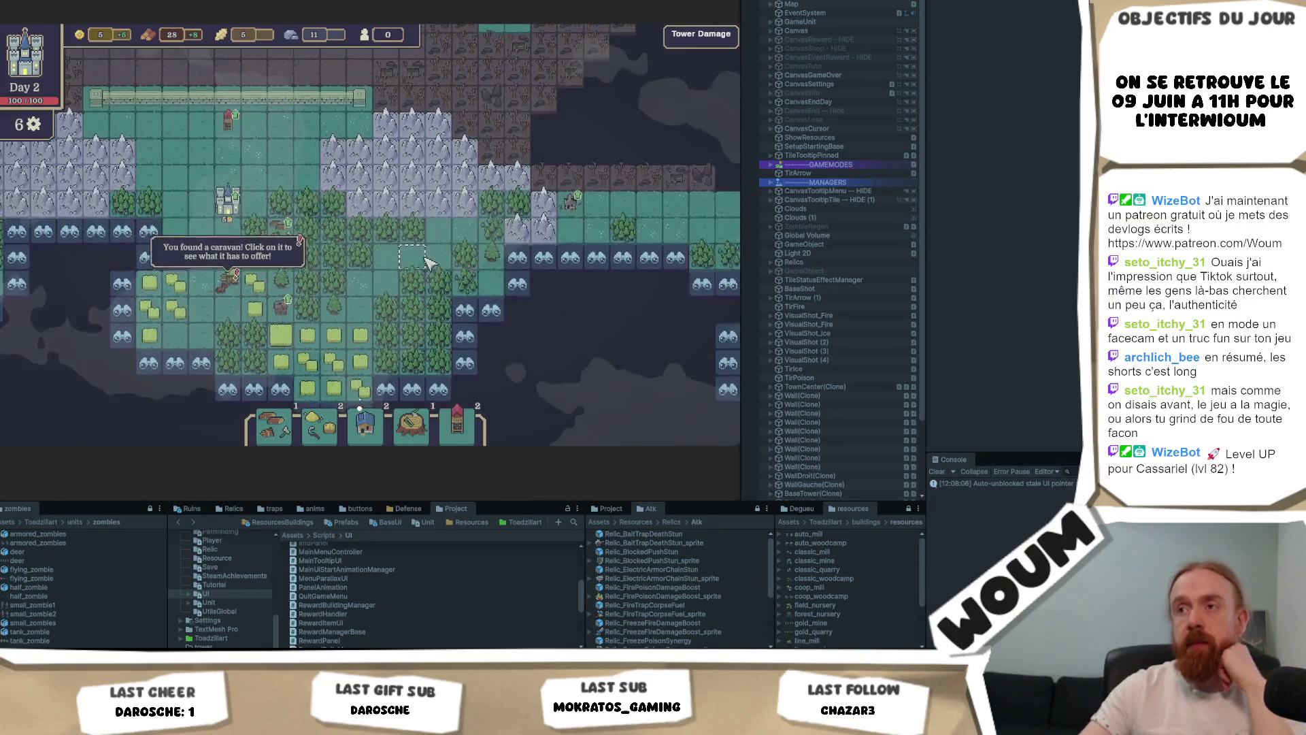
key("s")
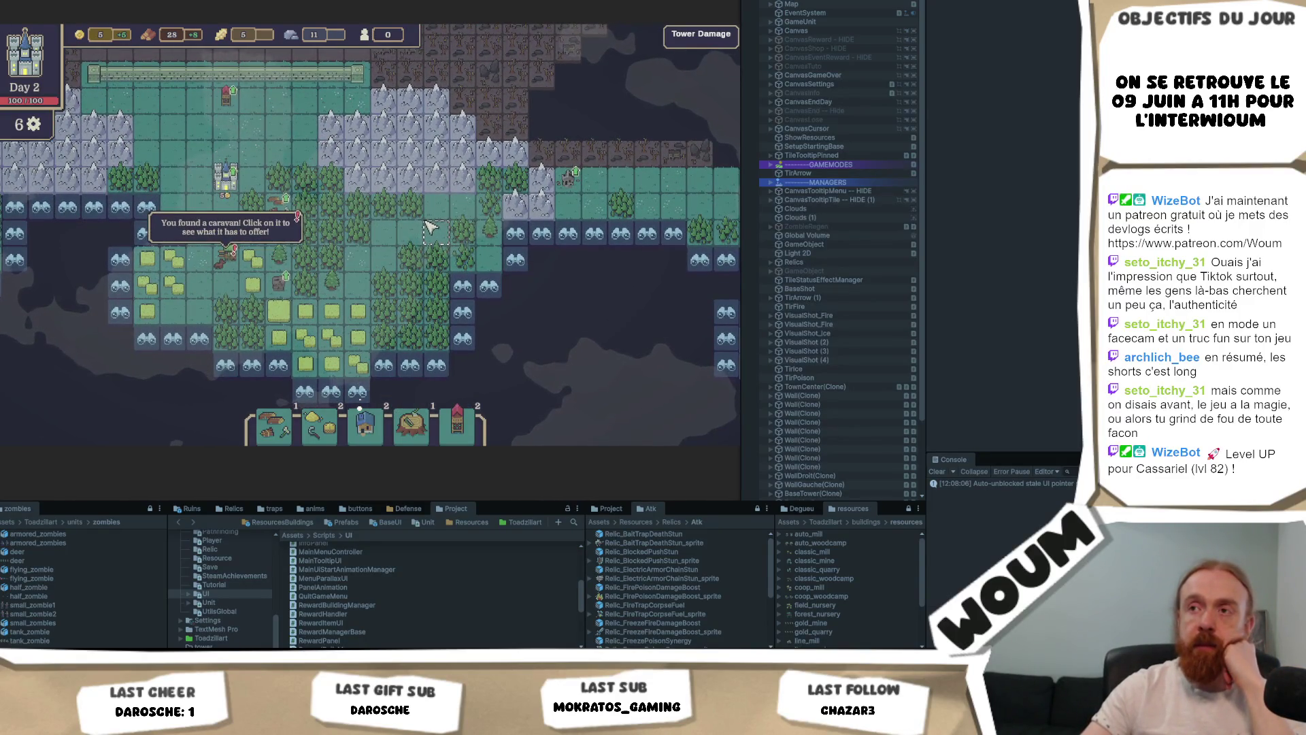
key("s")
key("d")
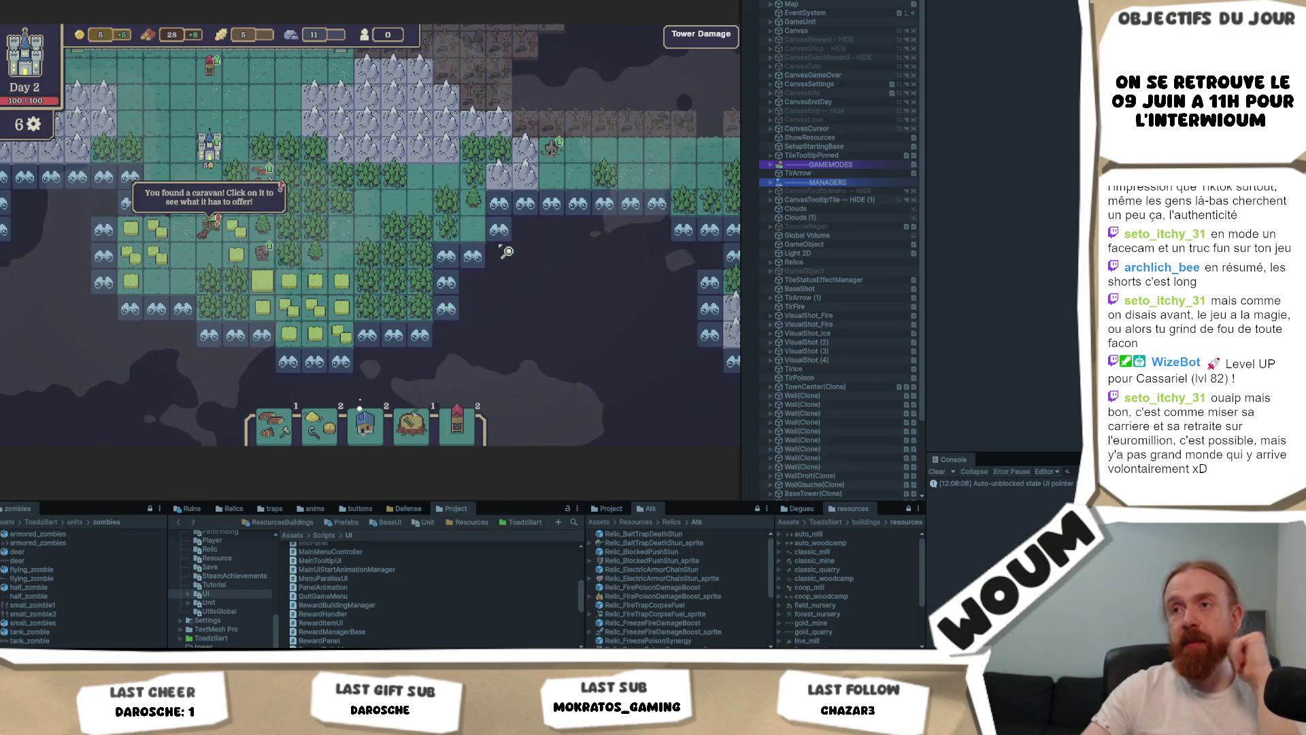
key("s")
key("d")
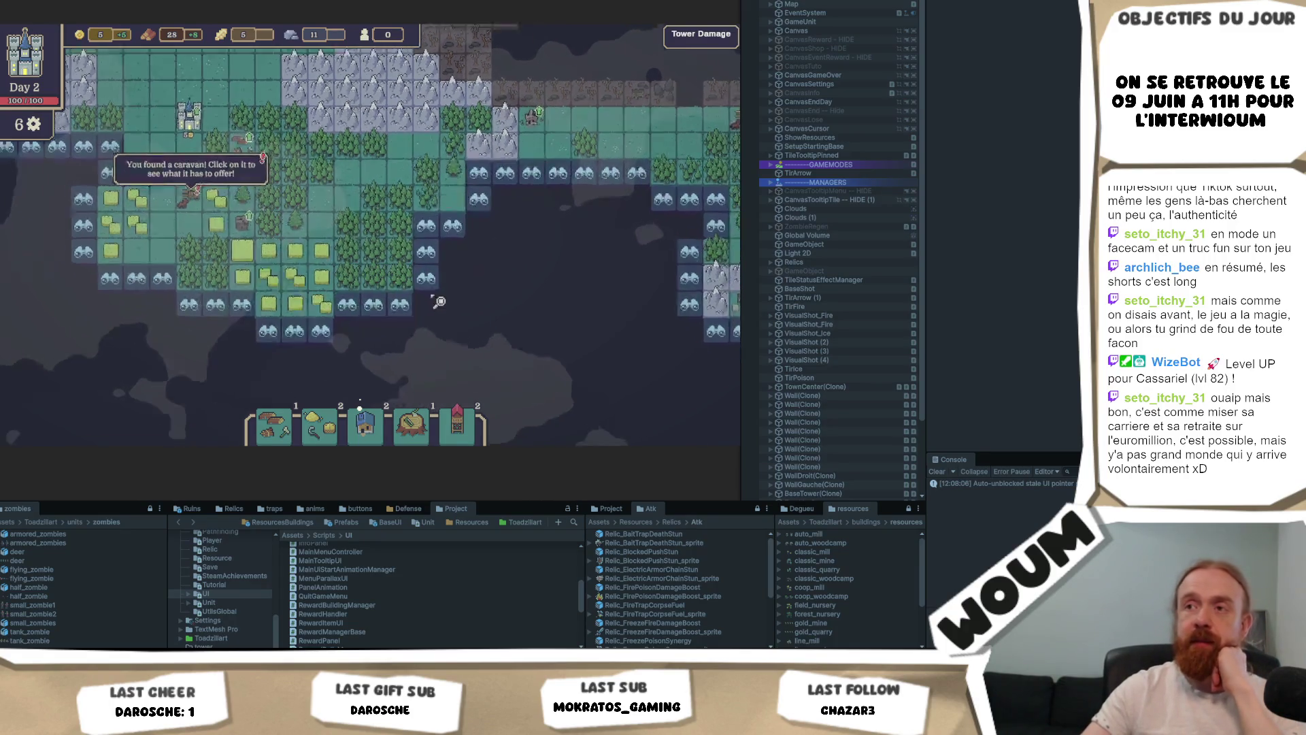
Step: Reveal the discoverable binocular tiles near the bottom of the map, panning down between them
left_click(398, 296)
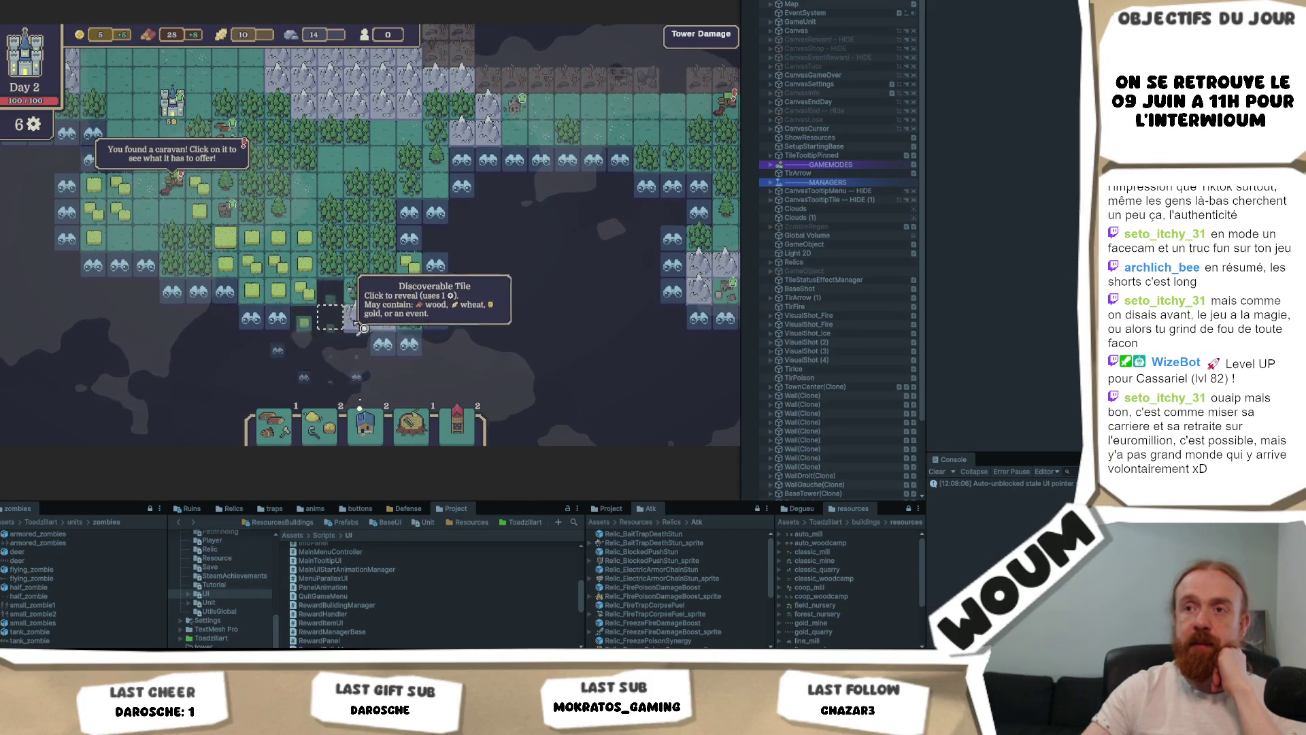
left_click(330, 318)
key("s")
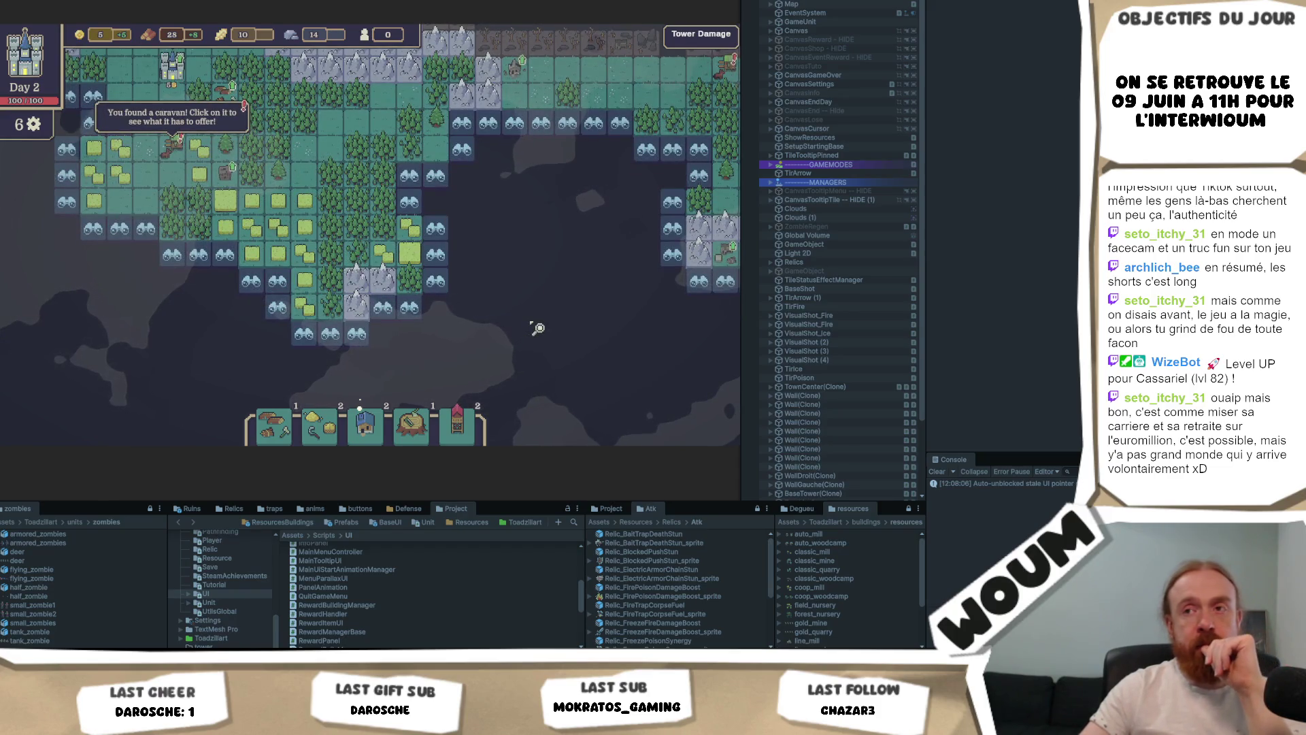
left_click(360, 337)
key("s")
key("a")
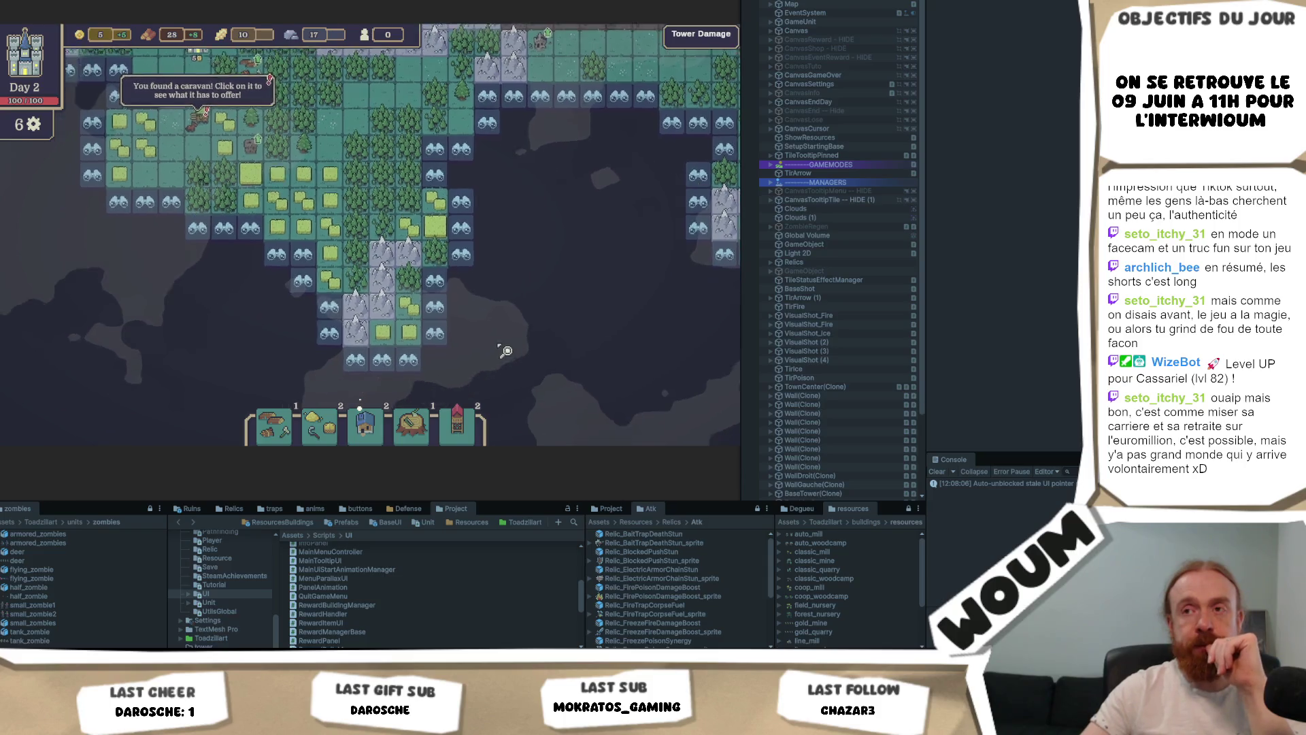
left_click(374, 339)
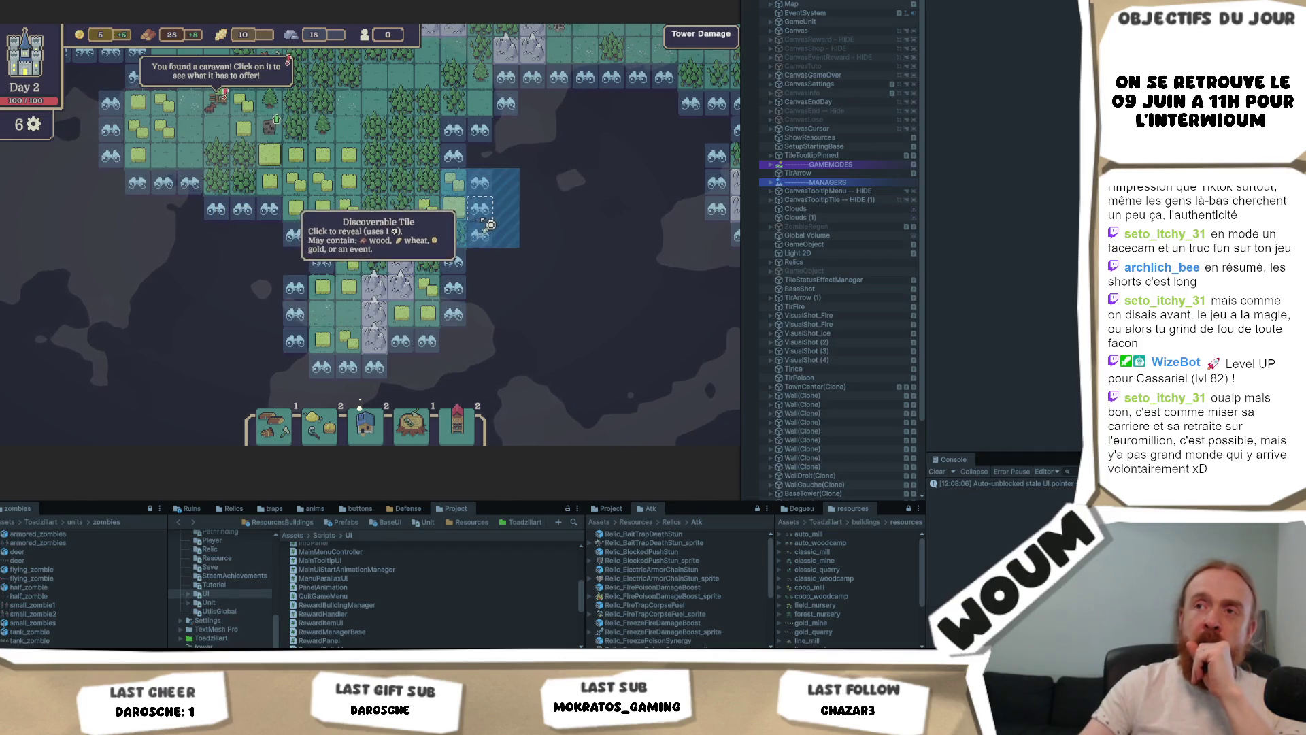
Step: Pan the map and uncover the fogged lower-left tiles, bringing the counters to 33 and 21
mouse_move(508, 216)
left_mouse_down()
mouse_move(510, 277)
mouse_move(350, 228)
mouse_move(385, 247)
mouse_move(449, 196)
left_mouse_up()
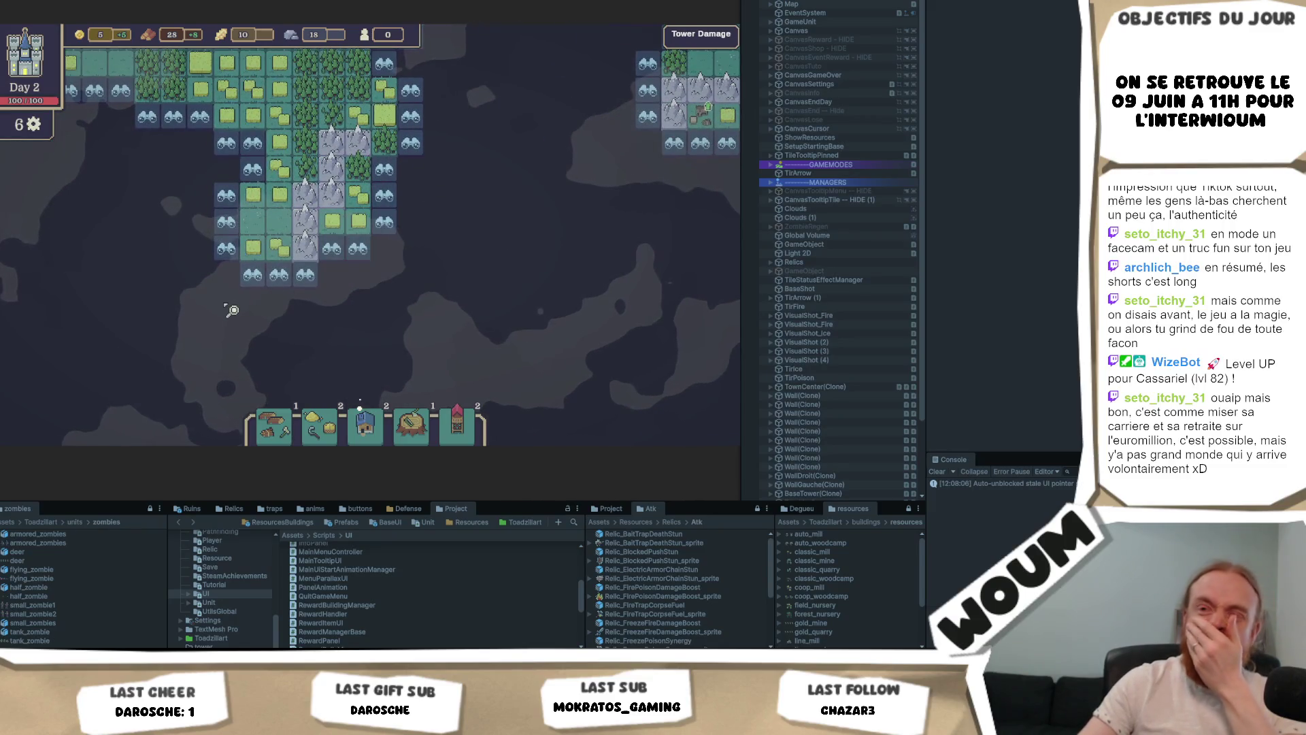
left_click(224, 252)
left_click(189, 313)
left_click(163, 303)
left_click(149, 334)
left_click_drag(71, 410, 329, 297)
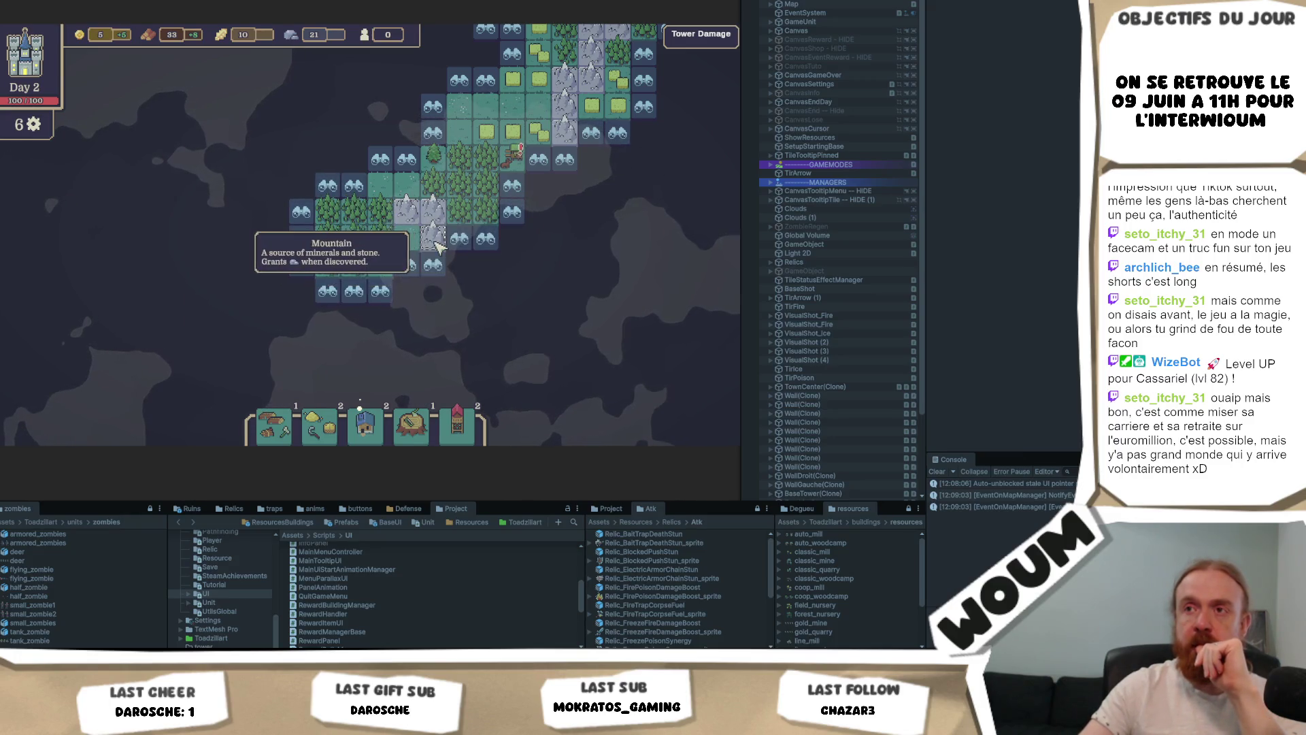
Step: Reveal the discoverable tiles around the forest and down through the bottom rows into grass and wheat
left_click(497, 253)
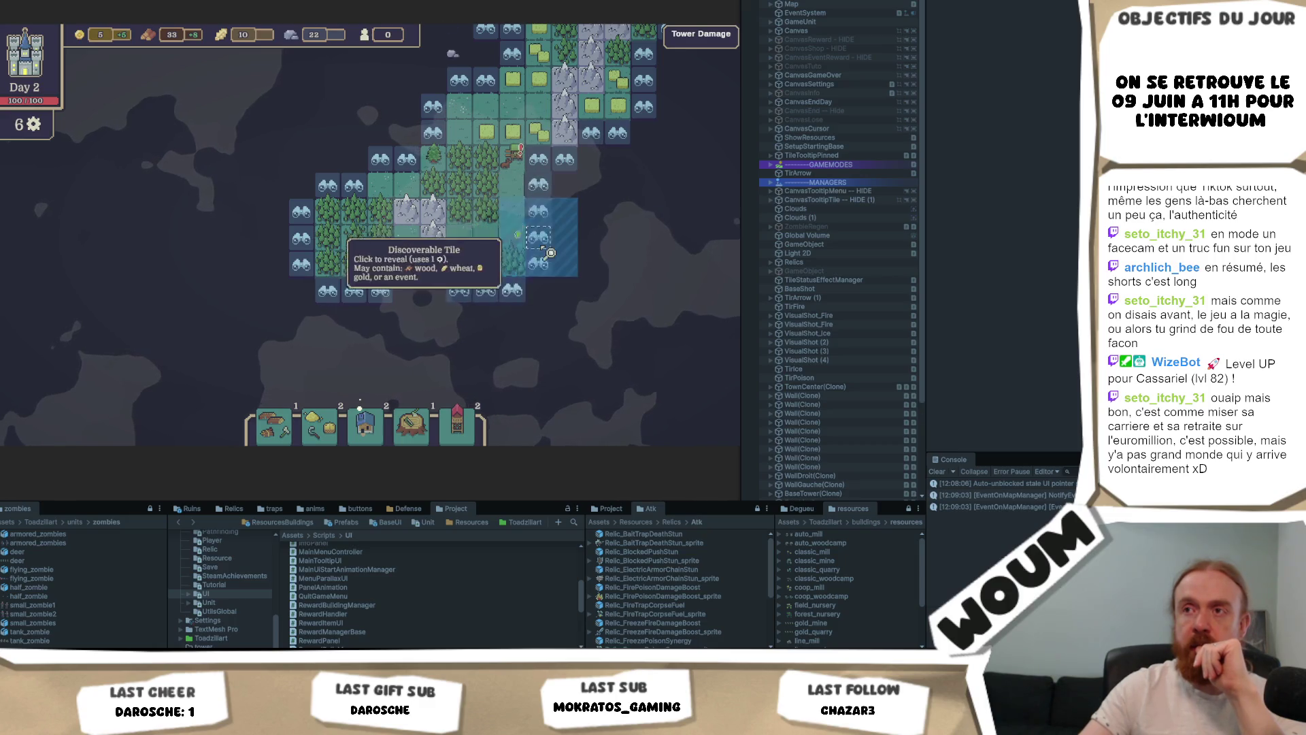
left_click(548, 256)
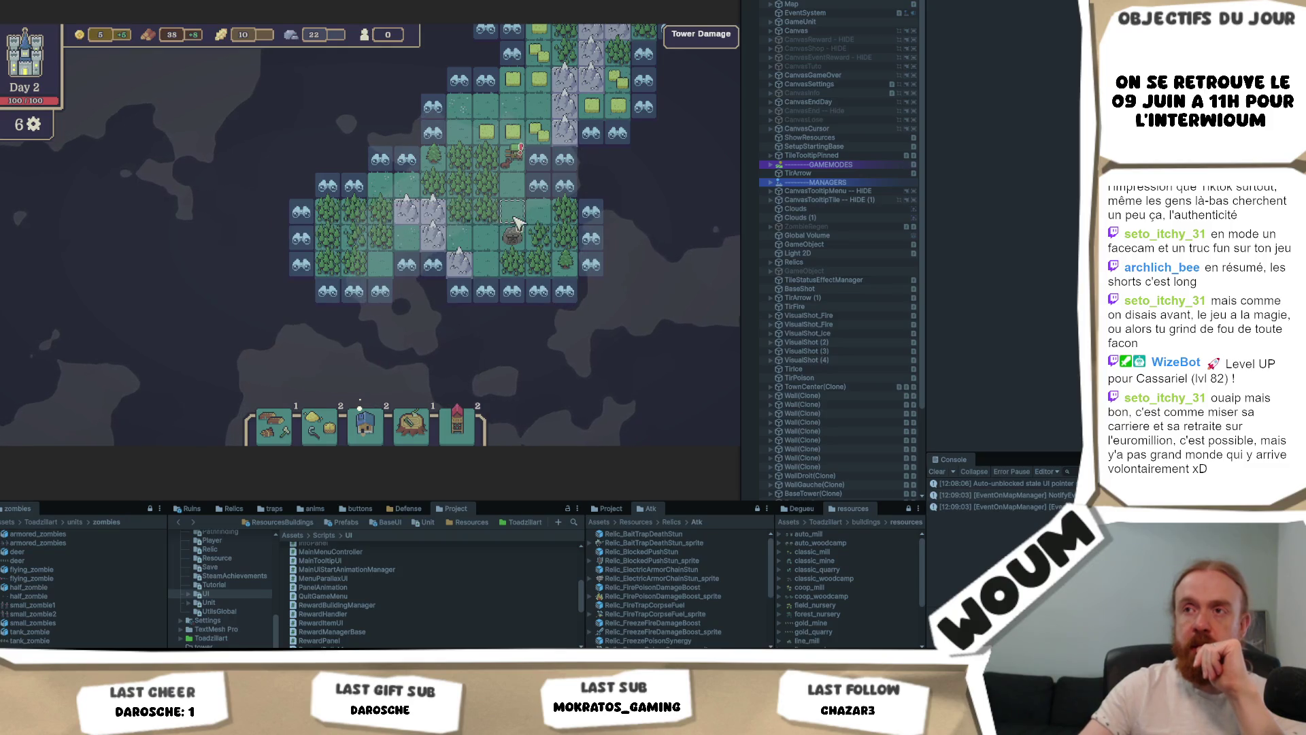
left_click(537, 289)
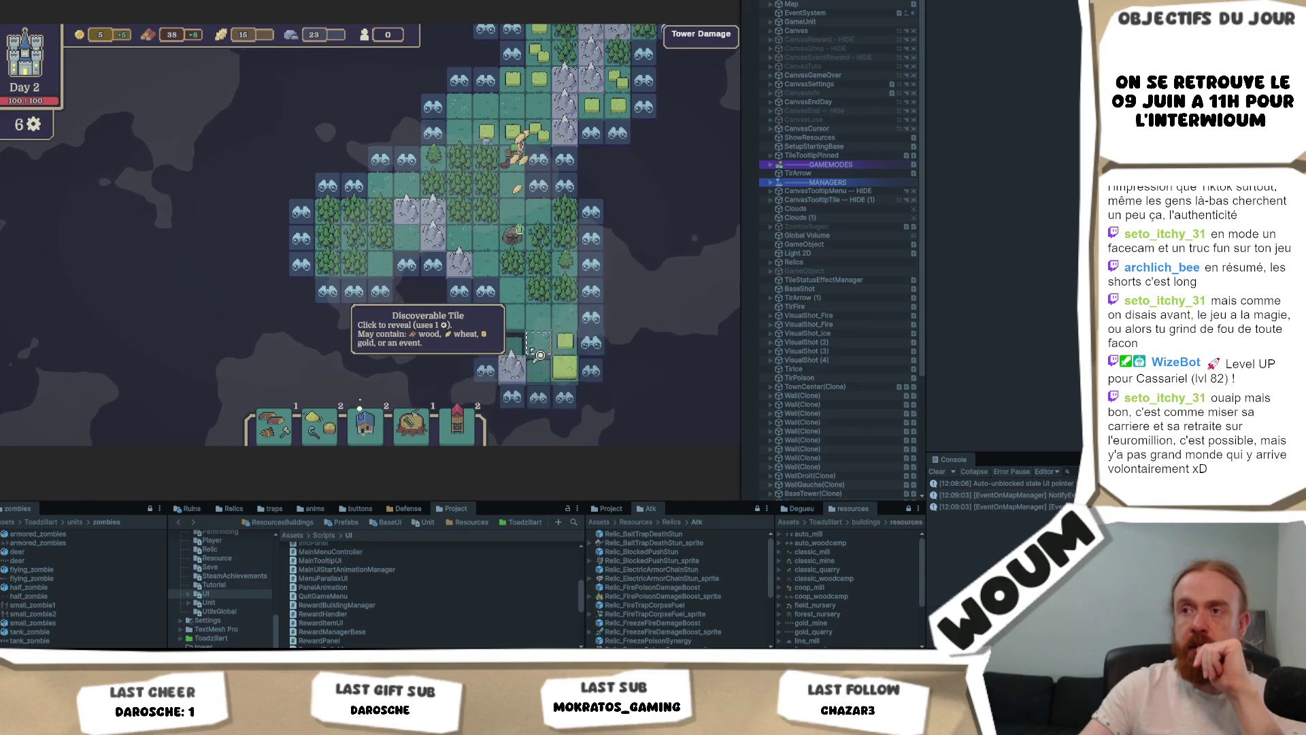
left_click(538, 342)
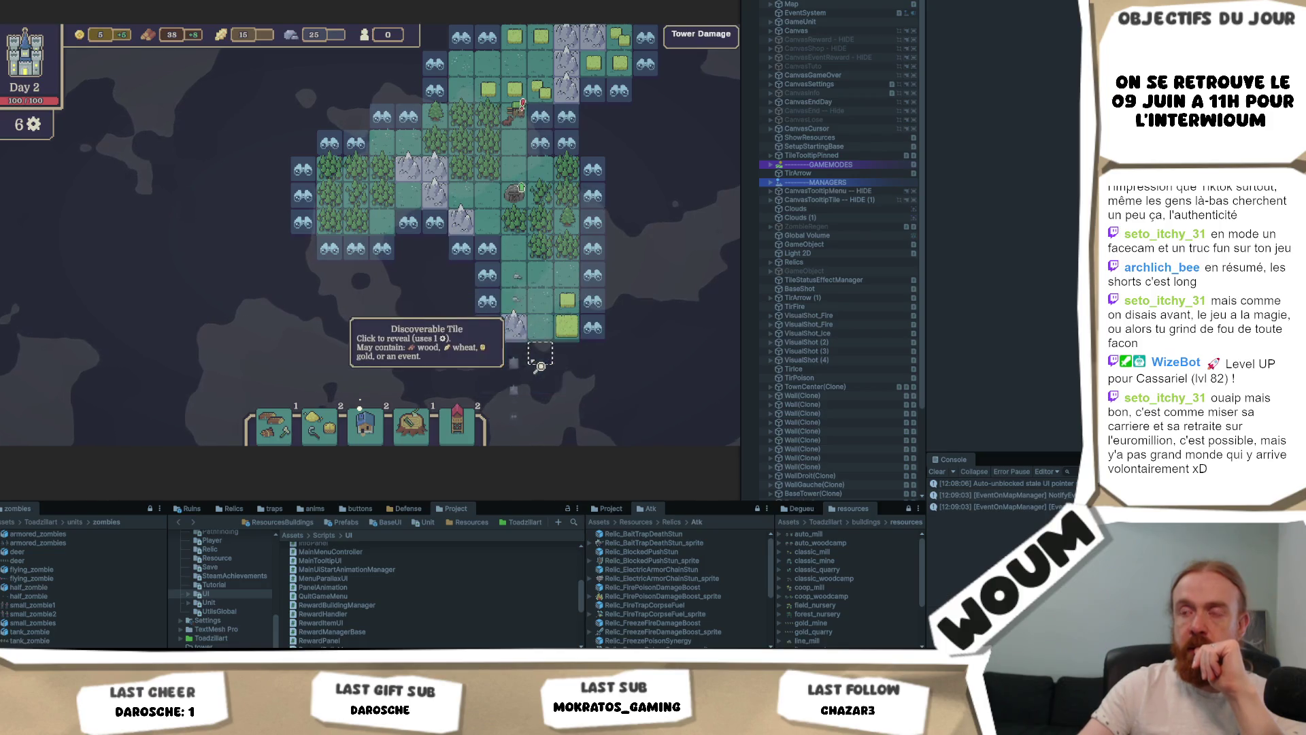
left_click(544, 354)
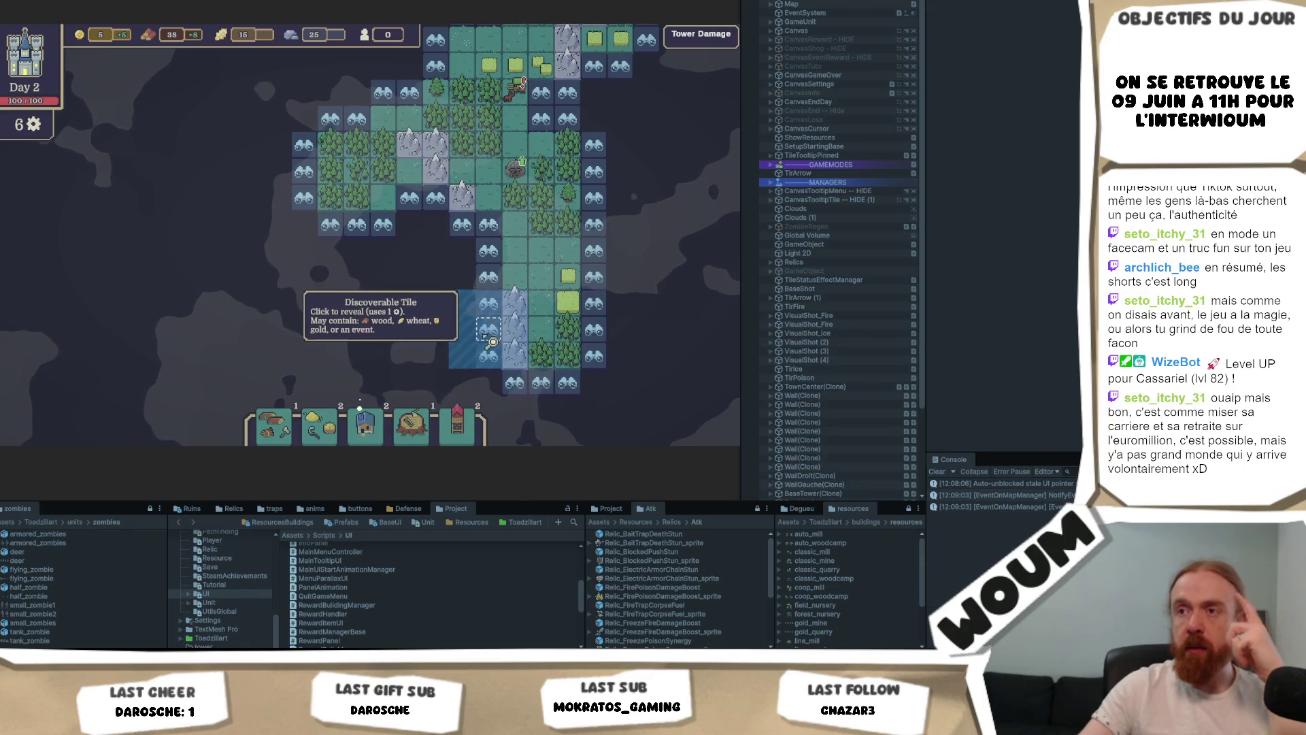
left_click(498, 345)
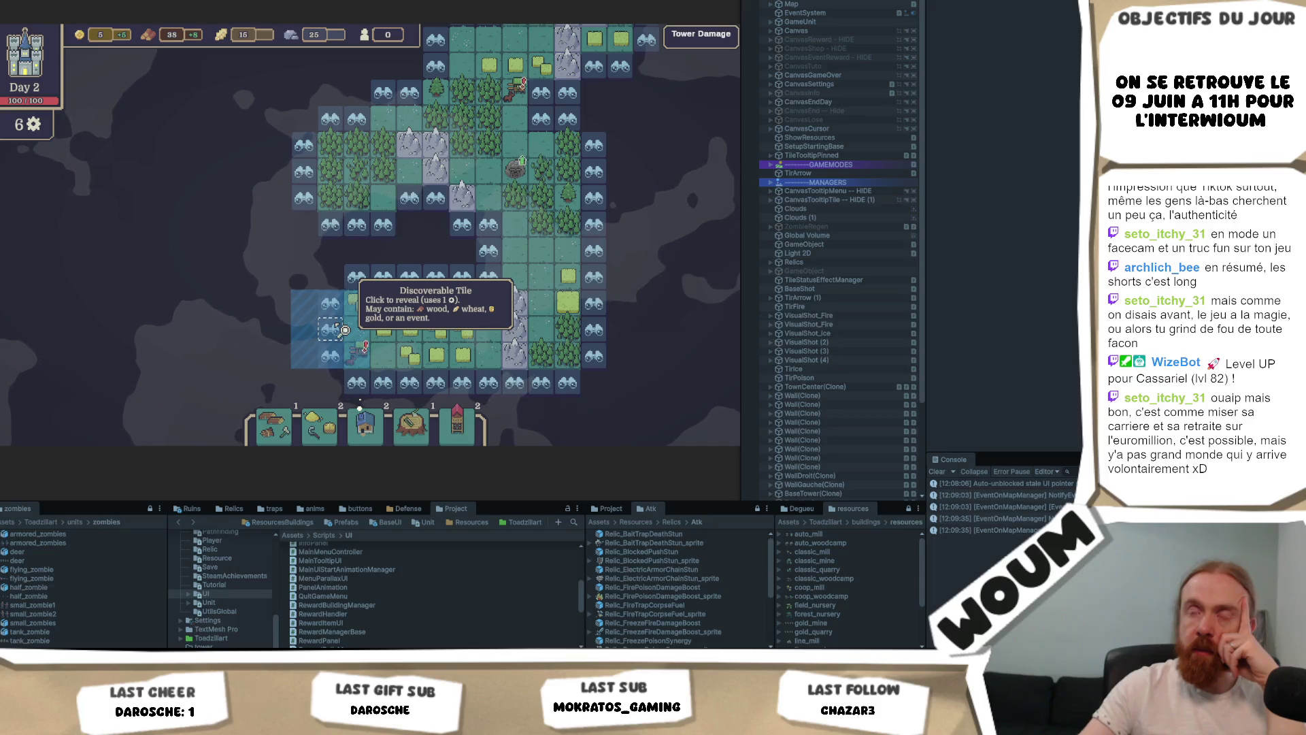
Step: Reveal the fogged tiles on the left for wood and stone, ending with the lower-left tile
left_click(356, 279)
left_click(371, 234)
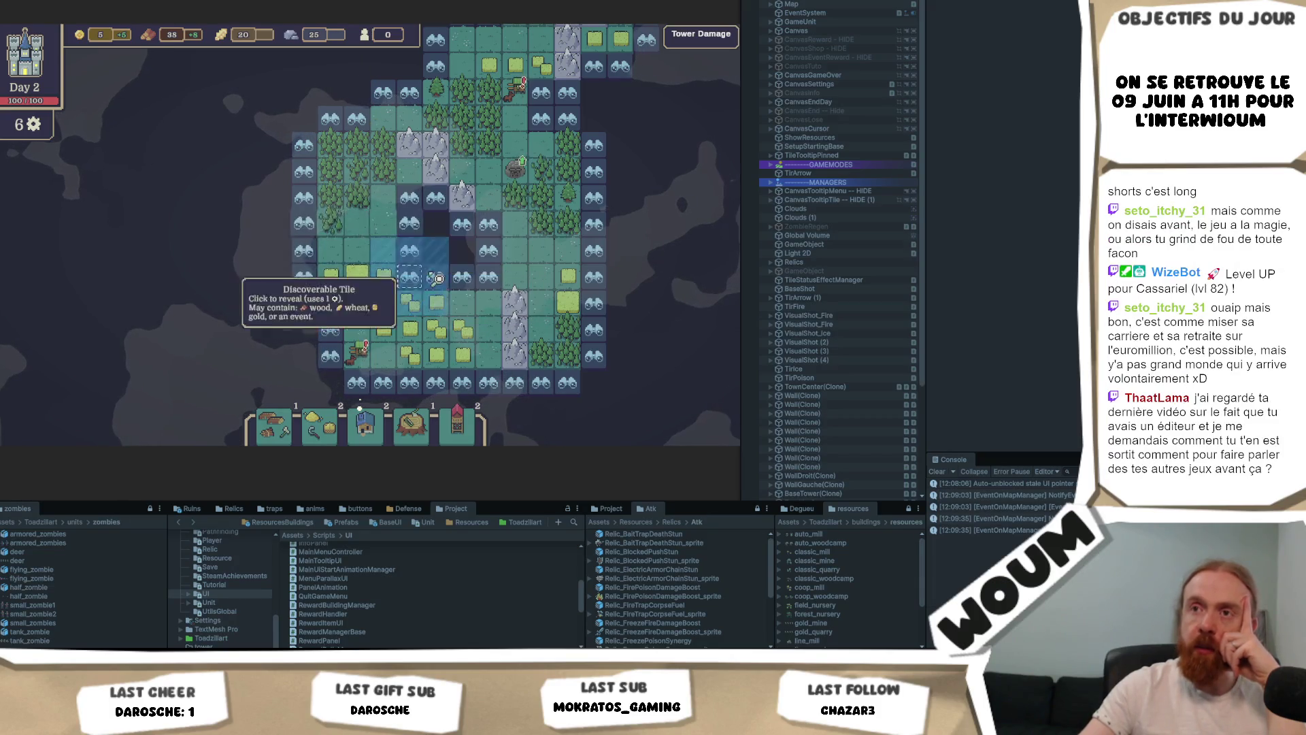
left_click(403, 221)
left_click(482, 261)
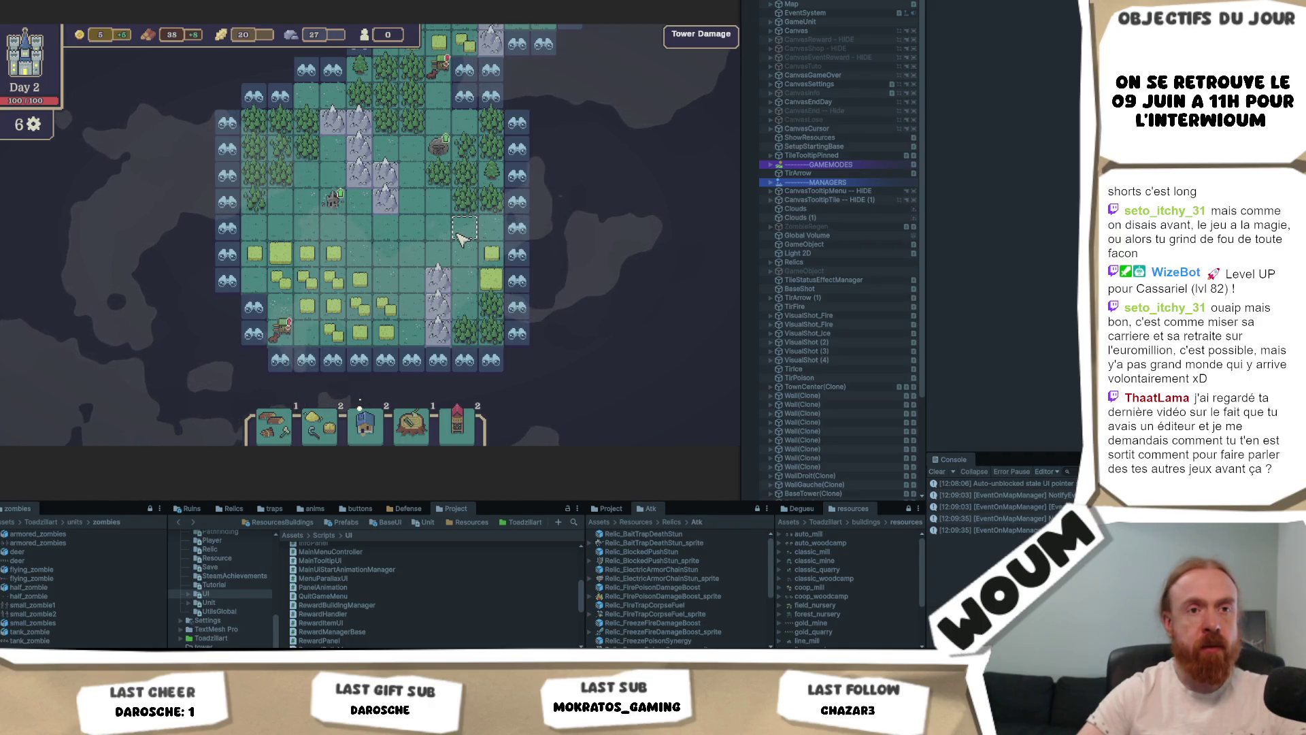
left_click(269, 333)
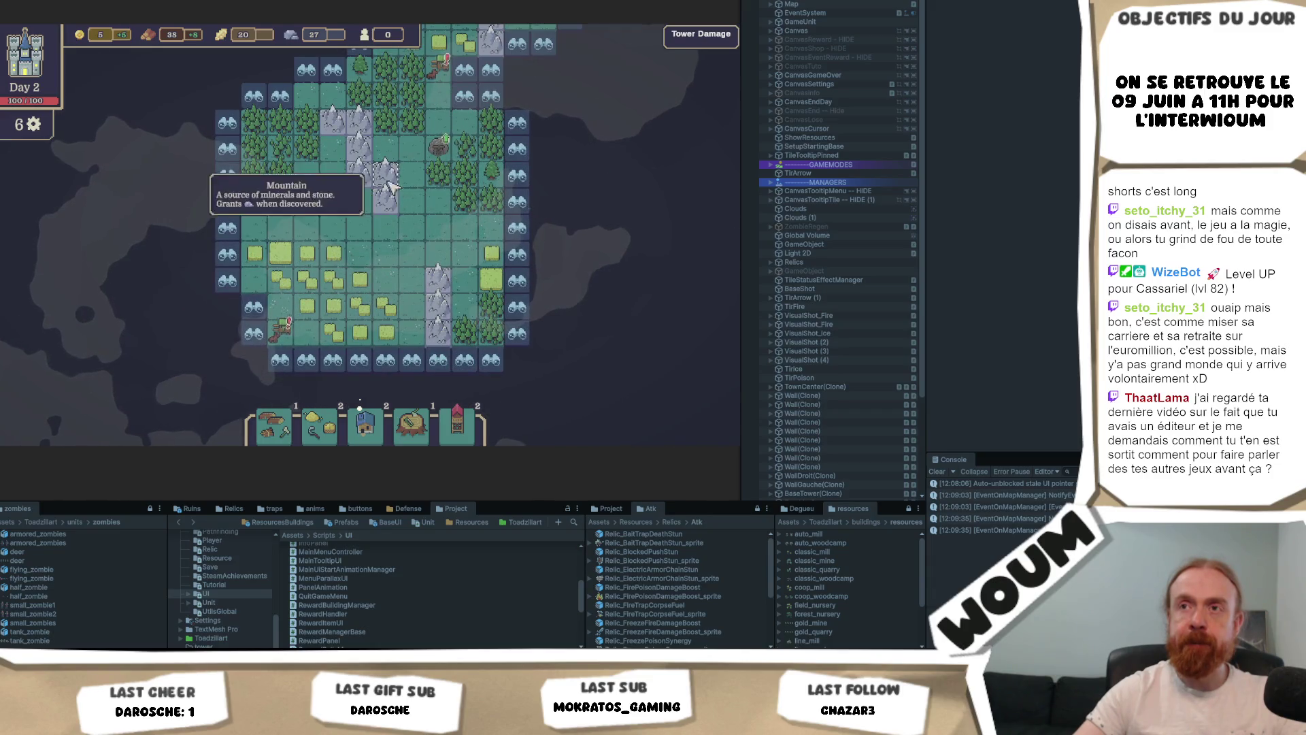
Step: Reveal the binocular tiles on the right, bottom and lower-left edges, raising wood to 43
key("w")
key("d")
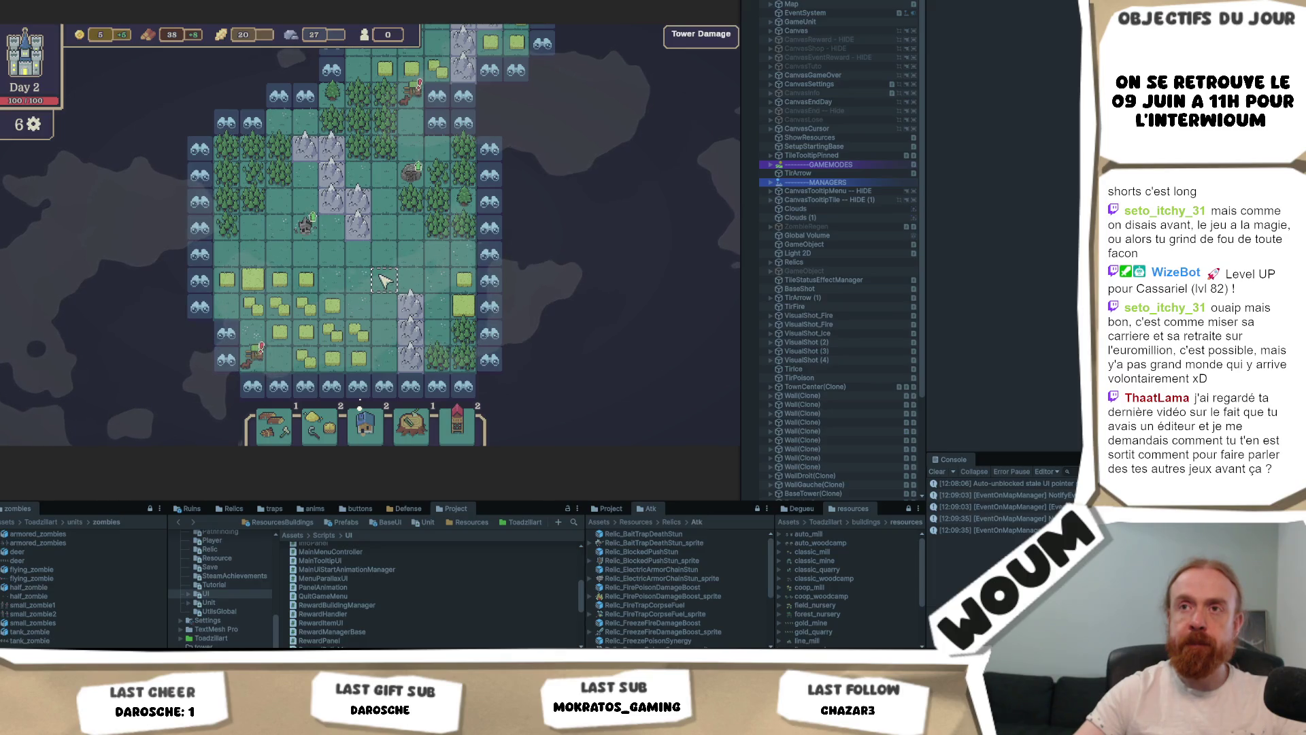
left_click(492, 189)
left_click(493, 331)
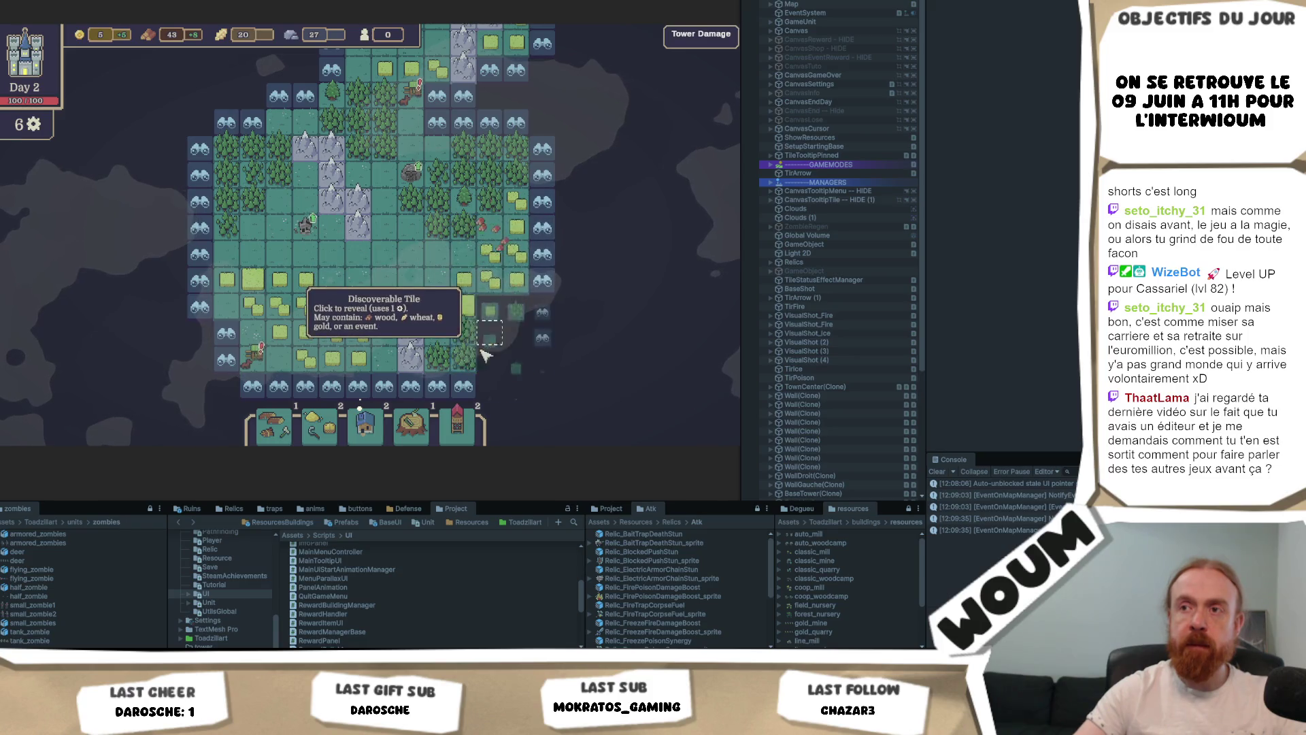
key("s")
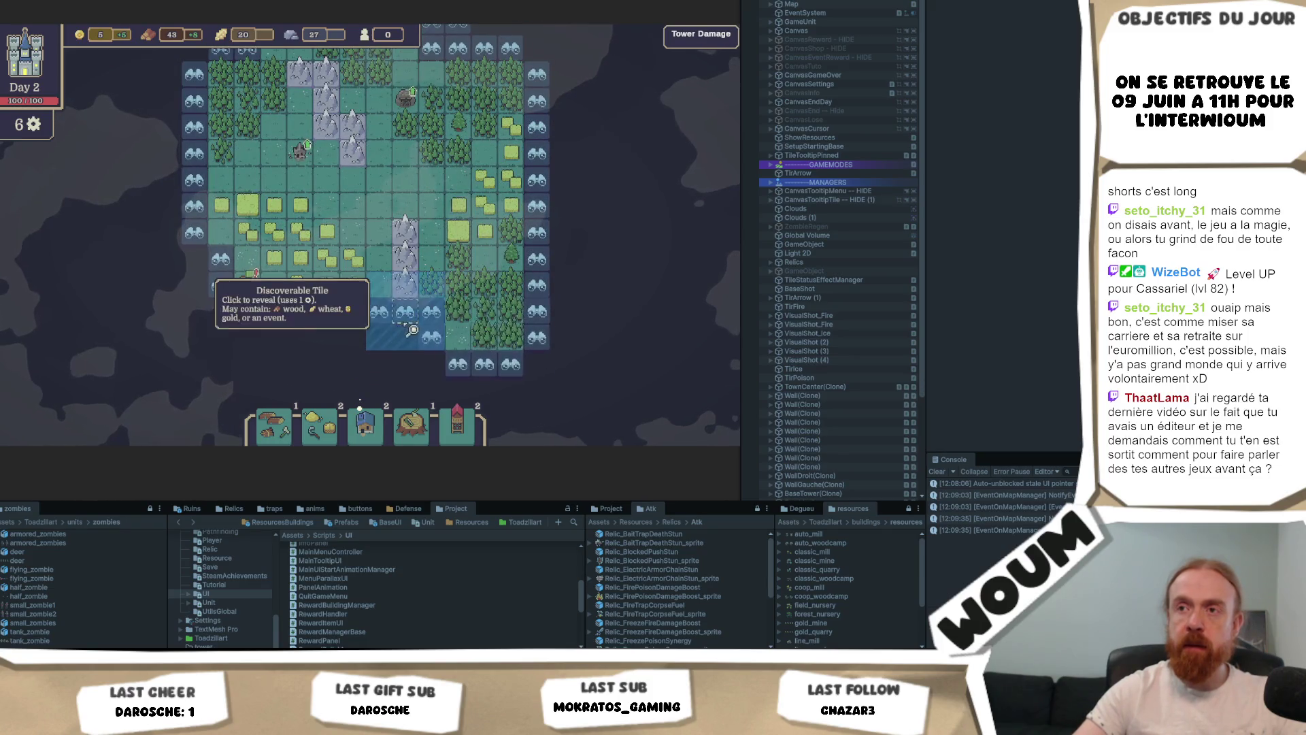
left_click(408, 320)
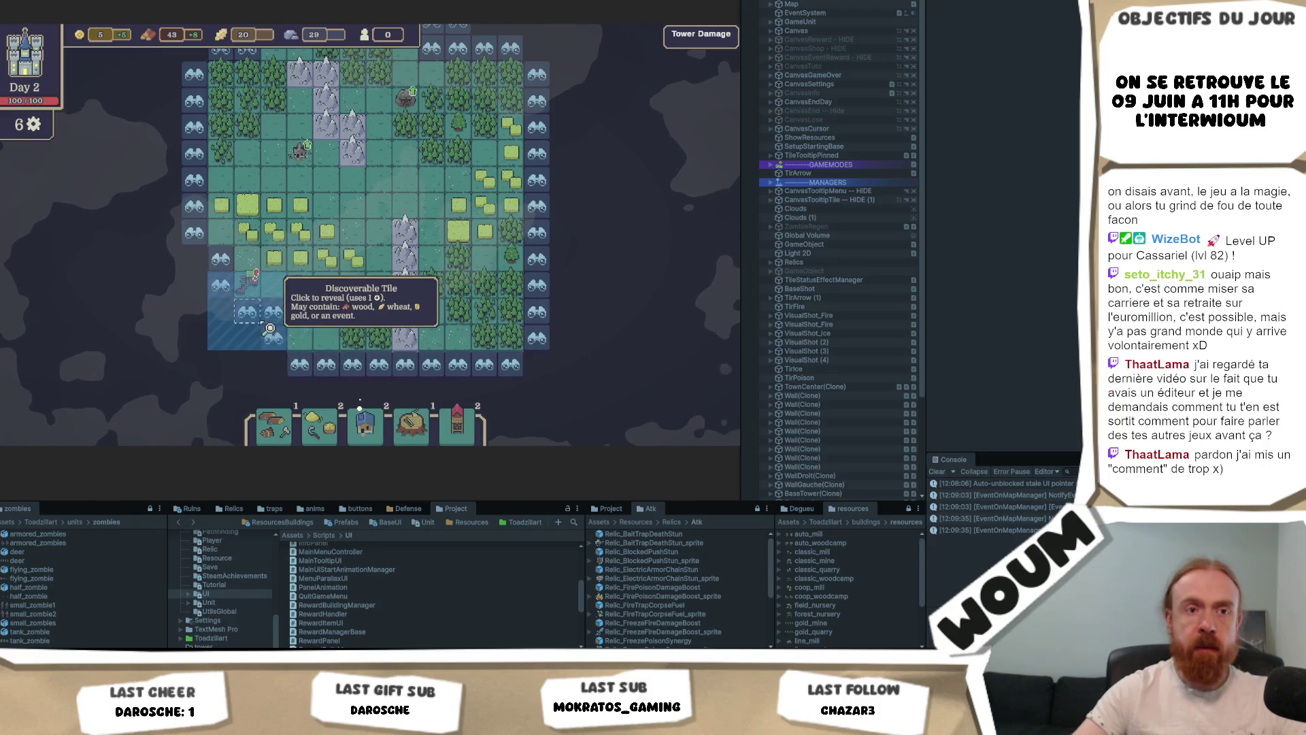
left_click(262, 327)
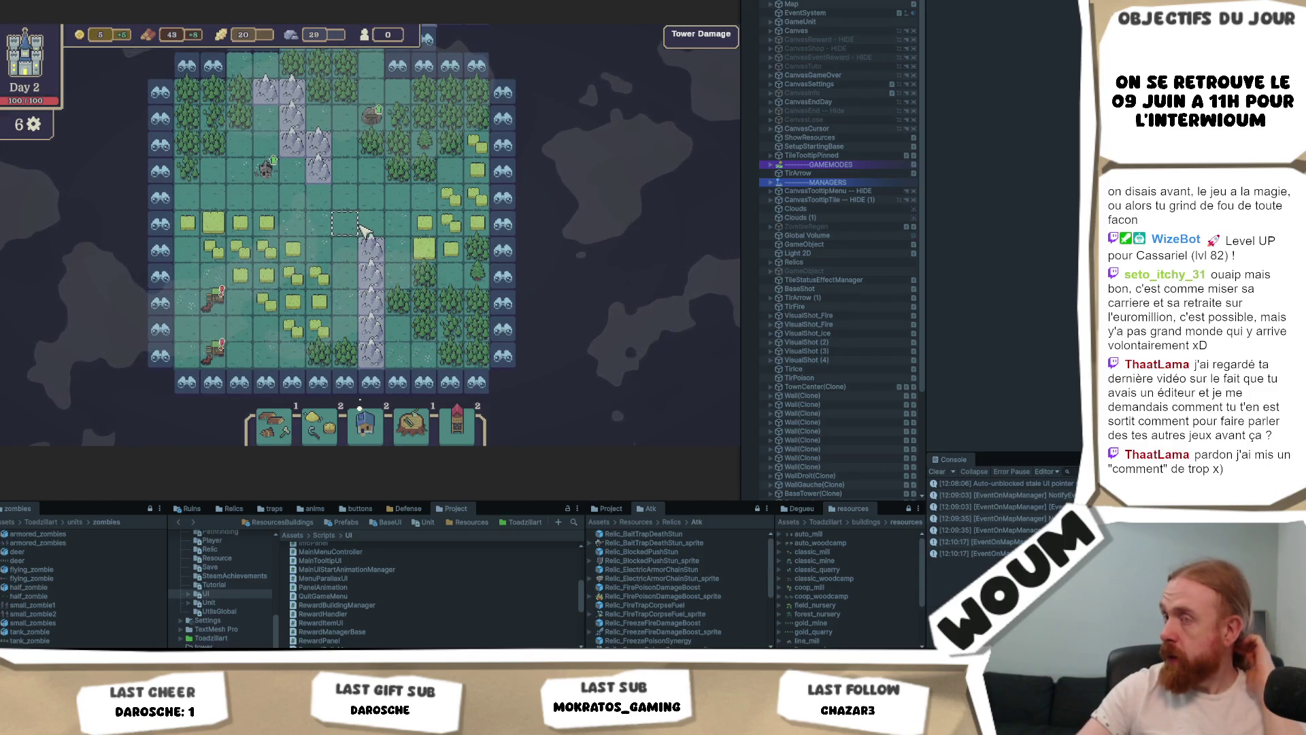
mouse_move(207, 121)
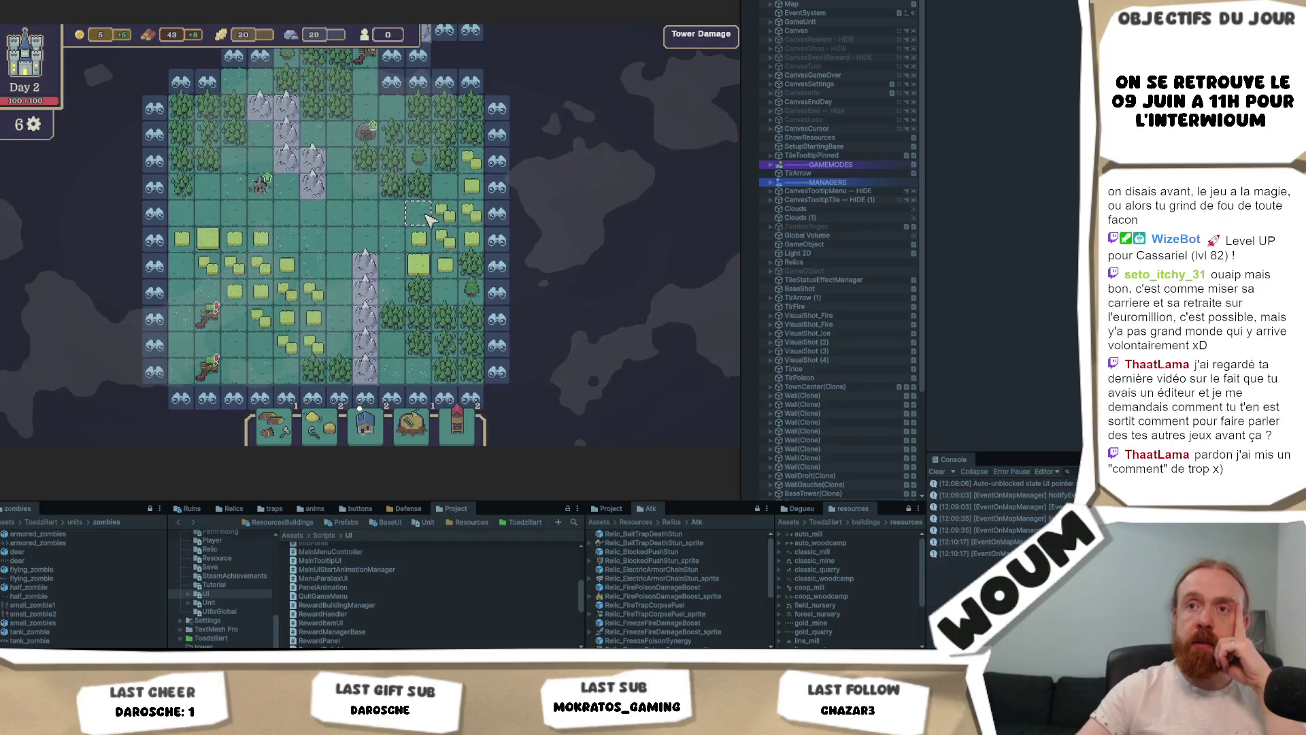
mouse_move(214, 326)
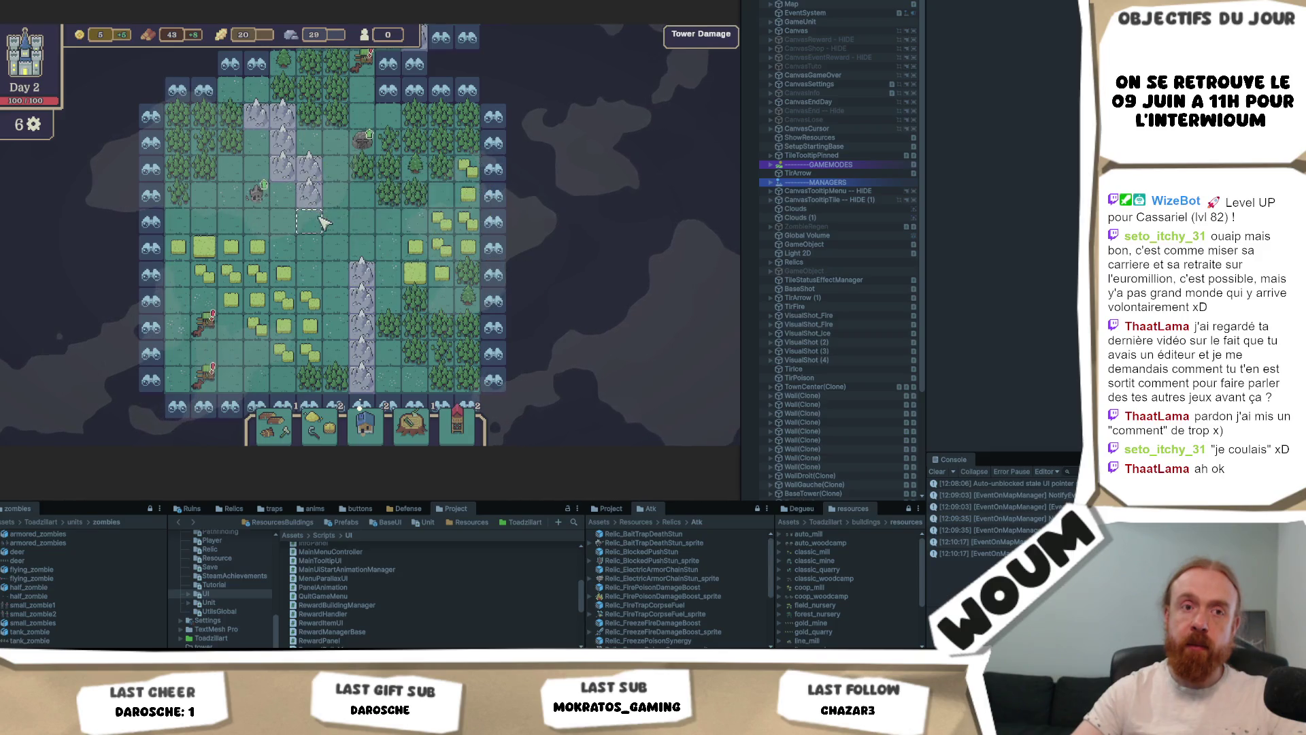
key("w")
key("d")
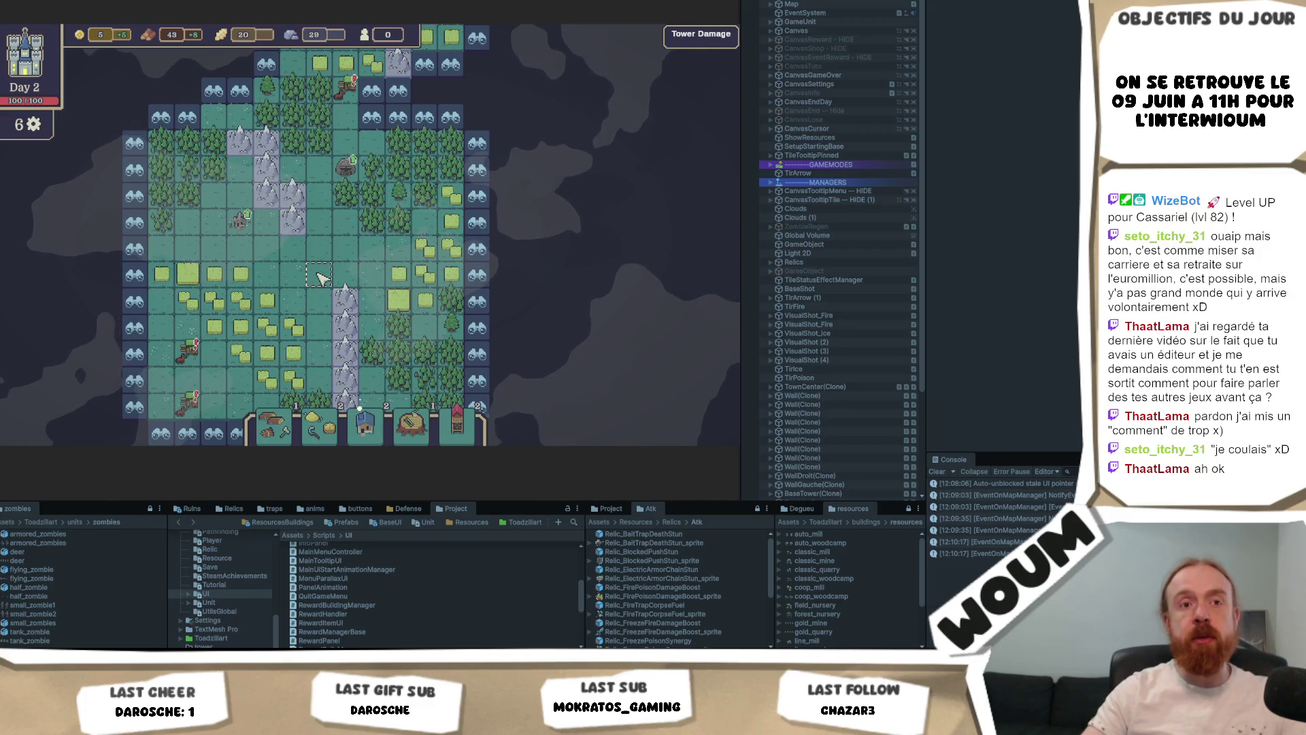
key("w")
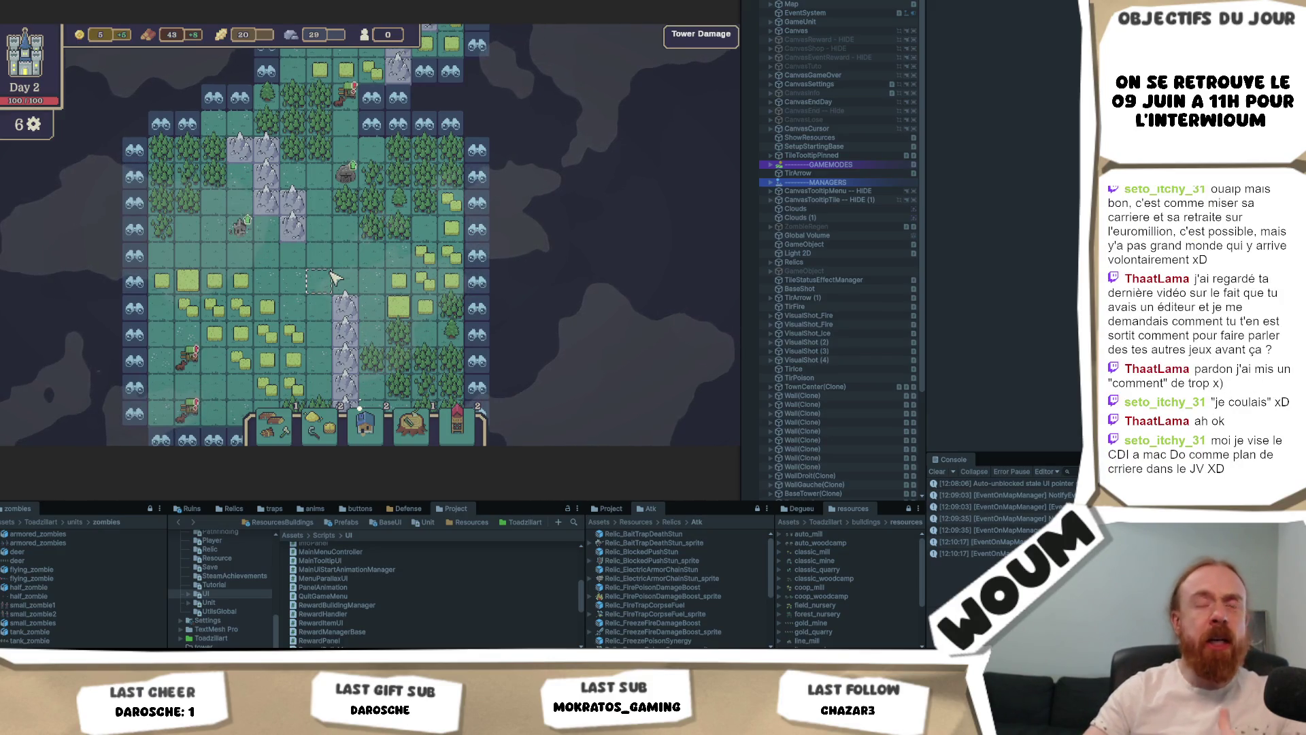
left_click_drag(331, 278, 374, 269)
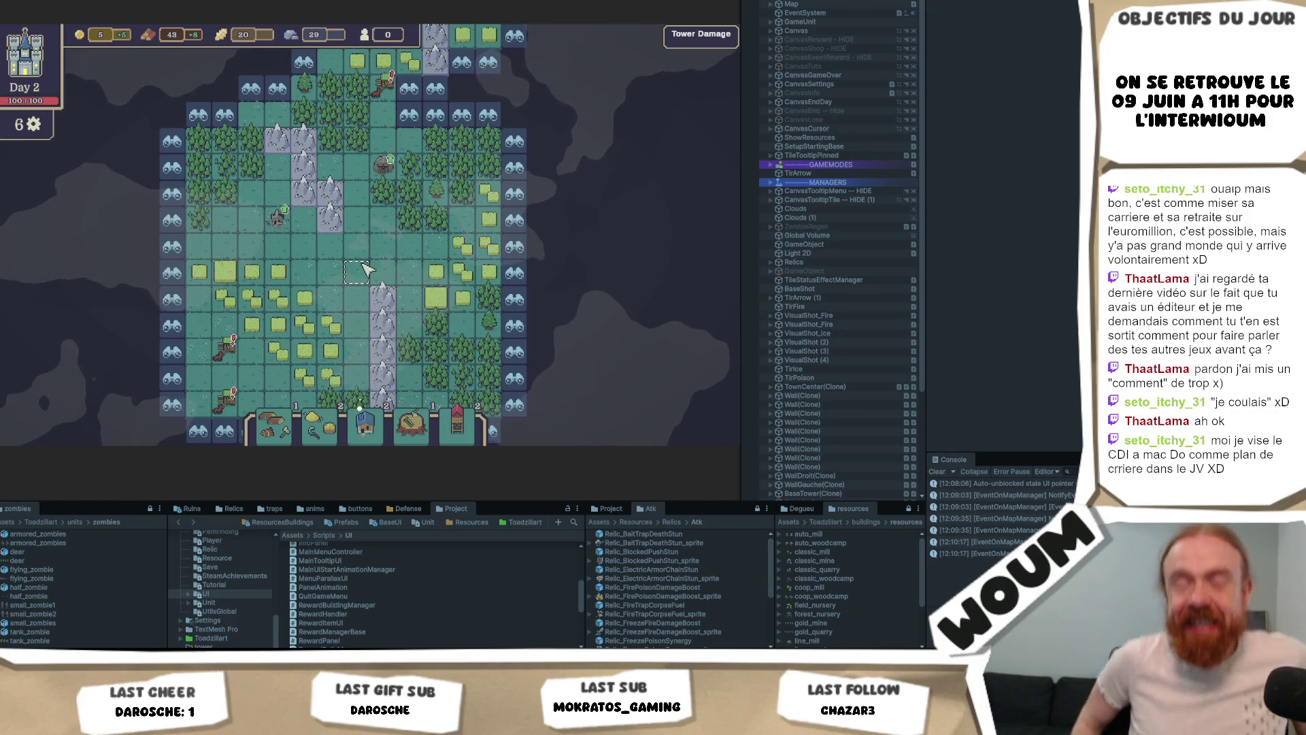
left_click_drag(365, 270, 365, 224)
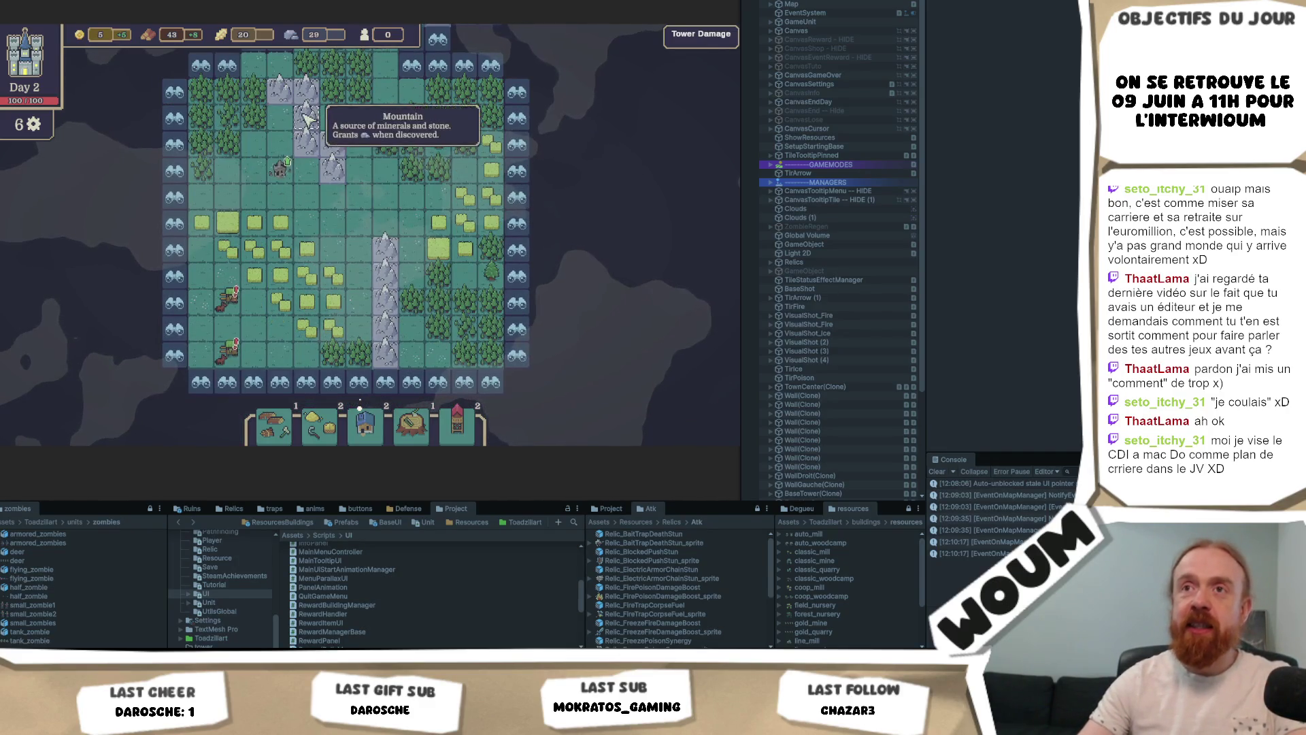
left_click_drag(422, 223, 405, 245)
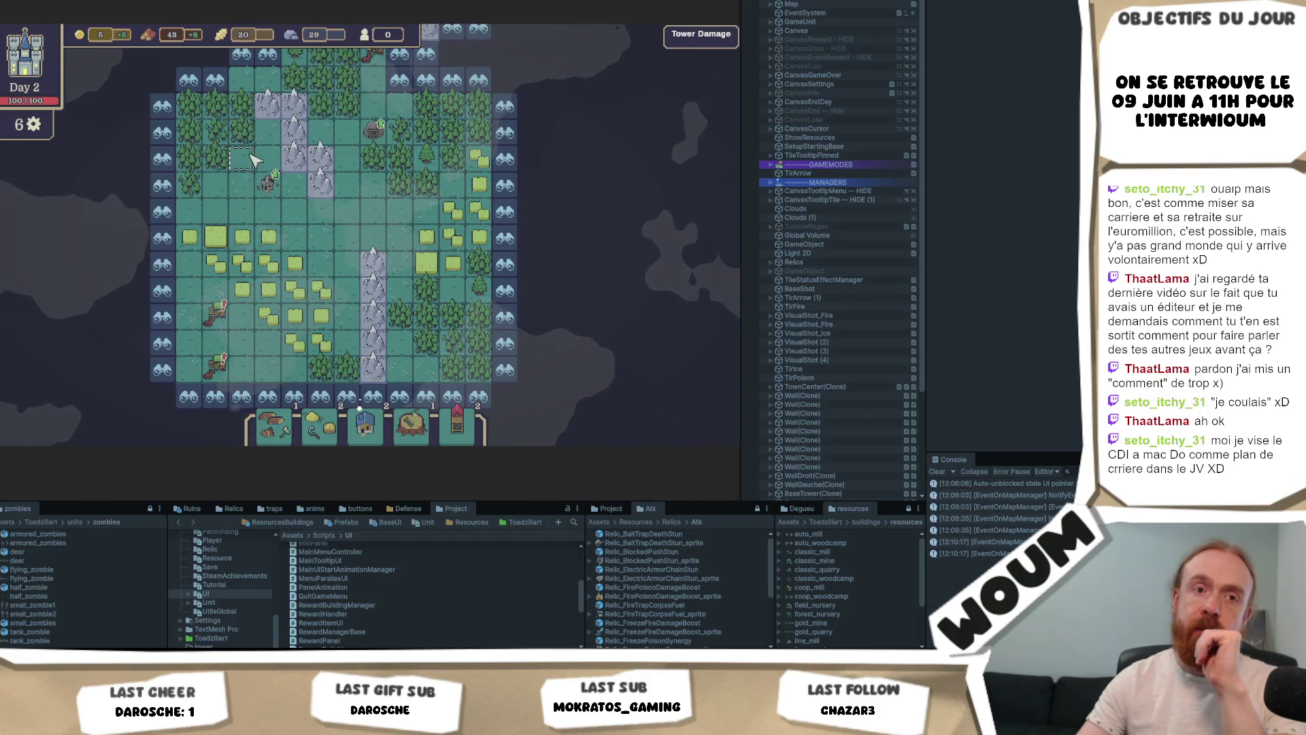
left_click_drag(243, 150, 227, 191)
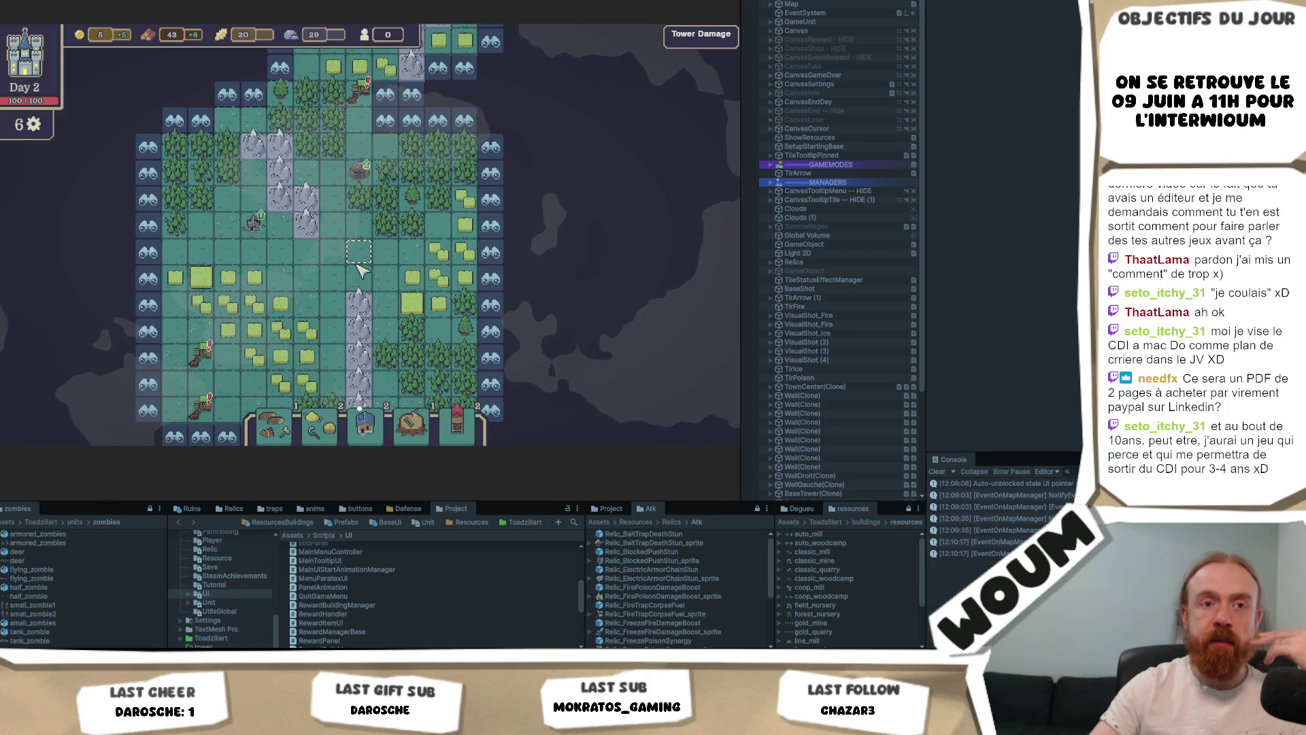
mouse_move(360, 271)
left_mouse_down()
mouse_move(306, 285)
mouse_move(344, 256)
left_mouse_up()
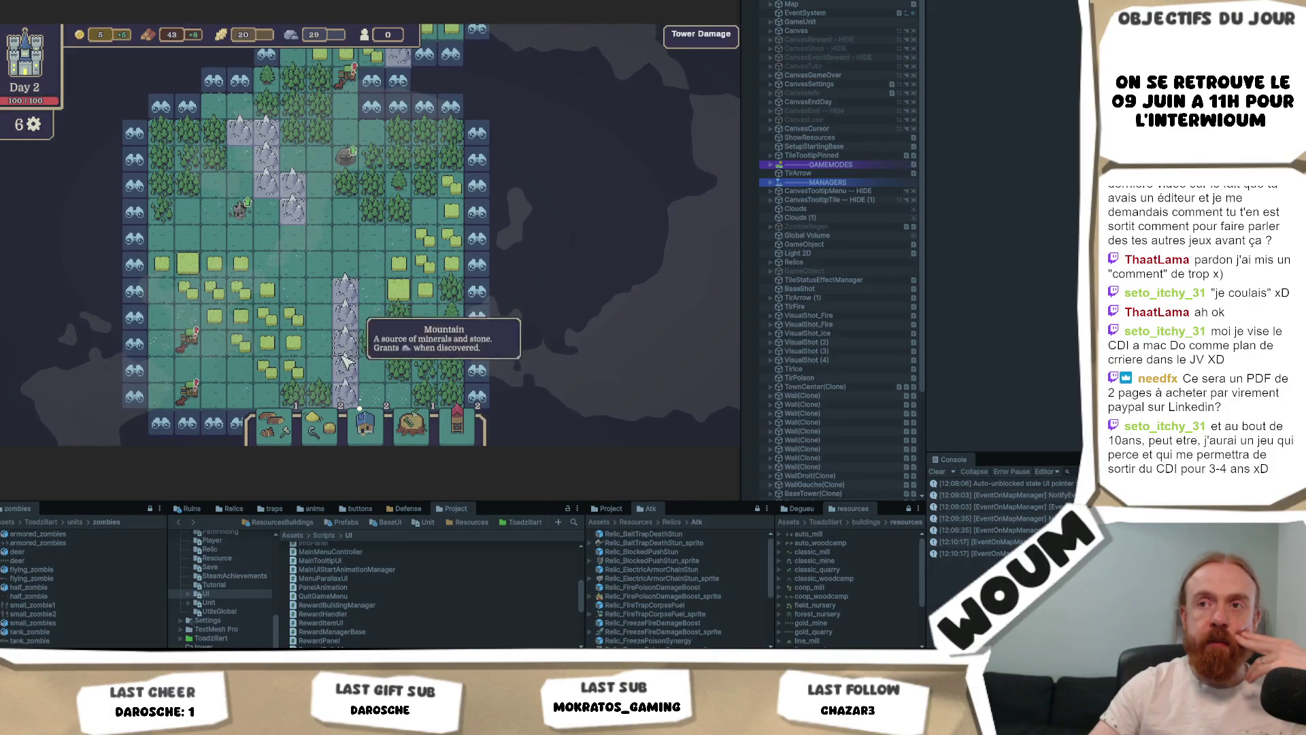
Step: Pan the map far north and west to the found caravan and blue shoreline
left_click_drag(373, 356, 371, 303)
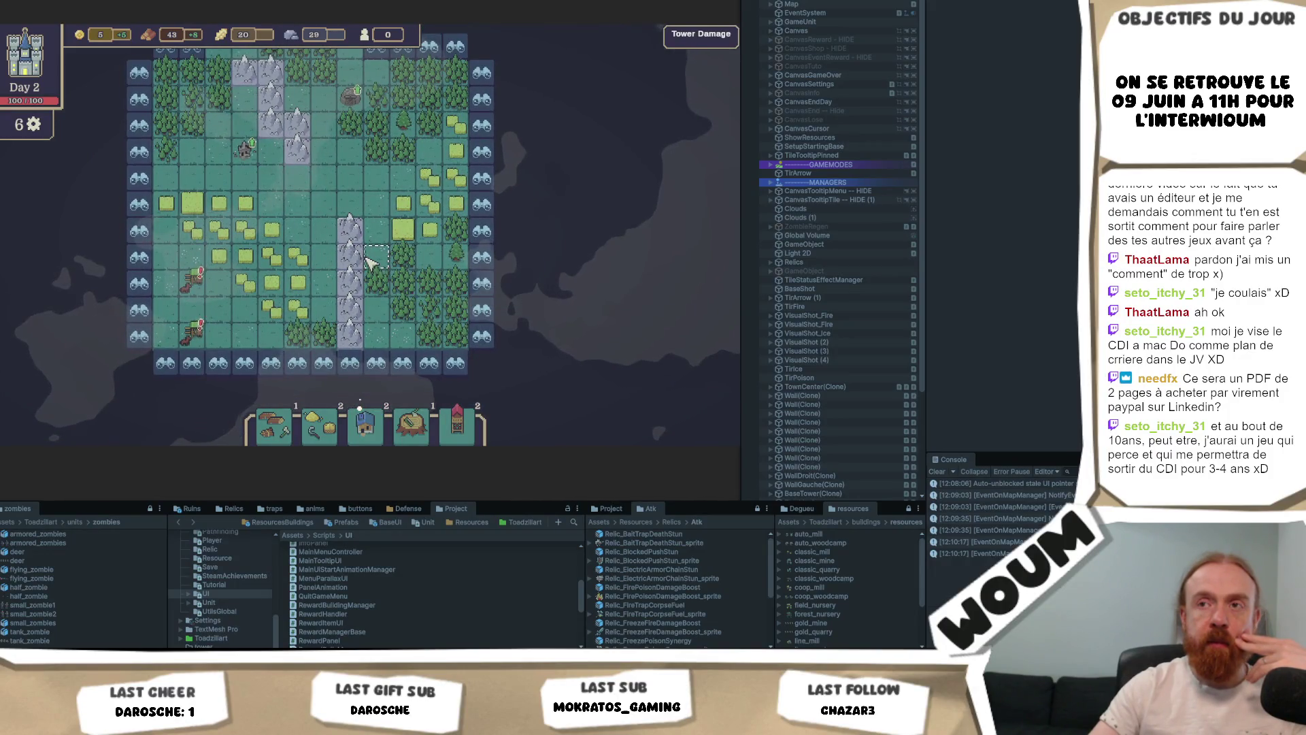
left_click_drag(380, 253, 313, 286)
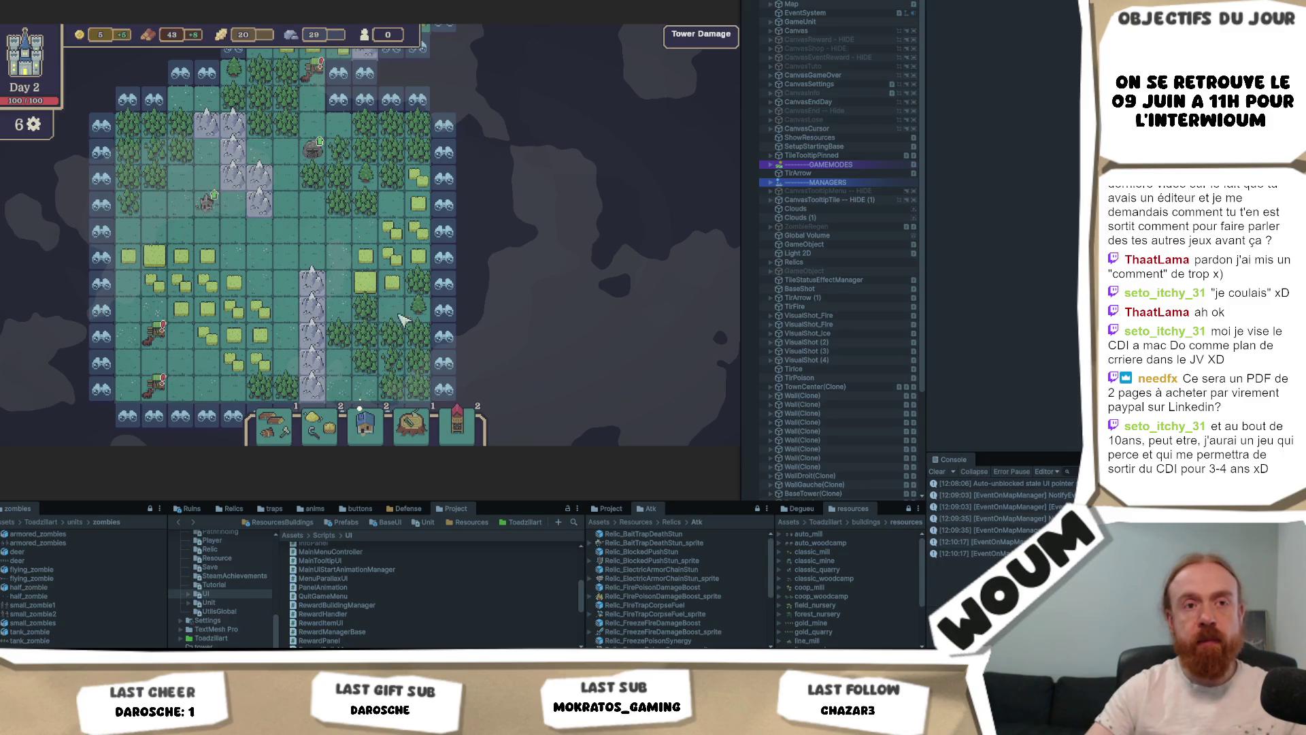
key("w")
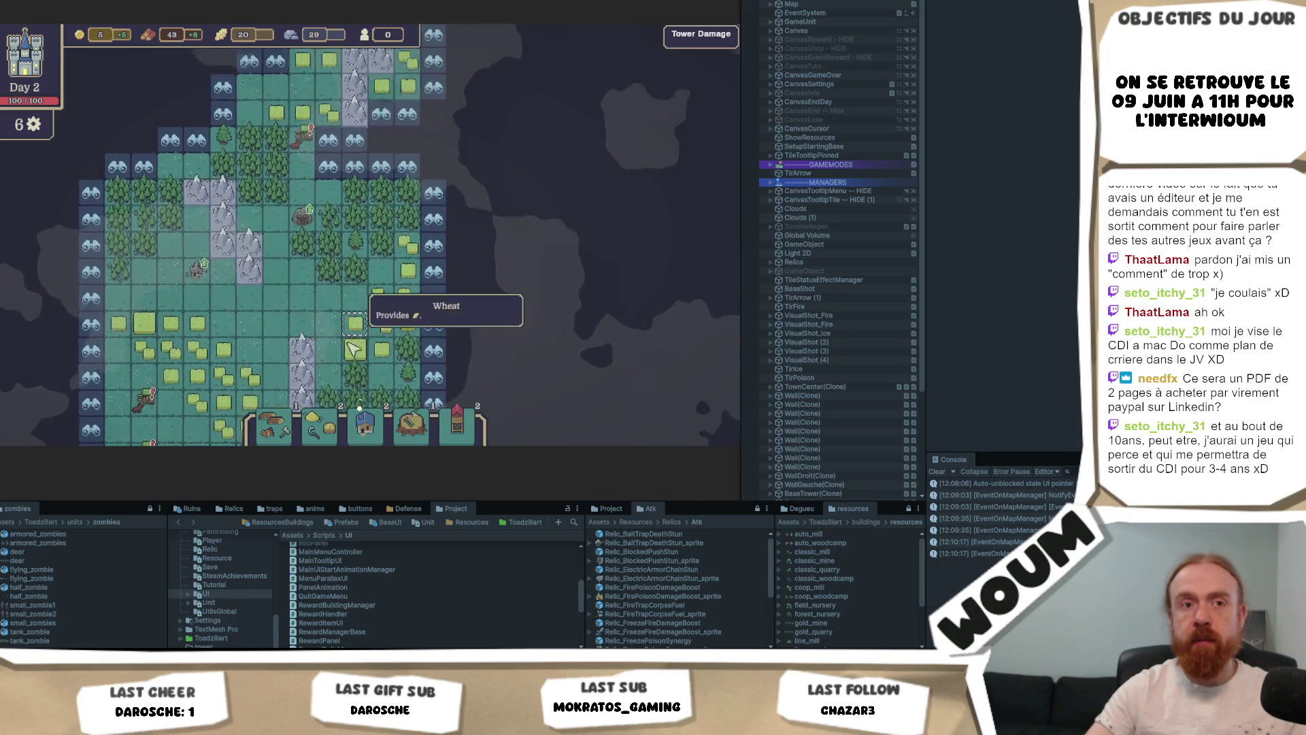
key("w")
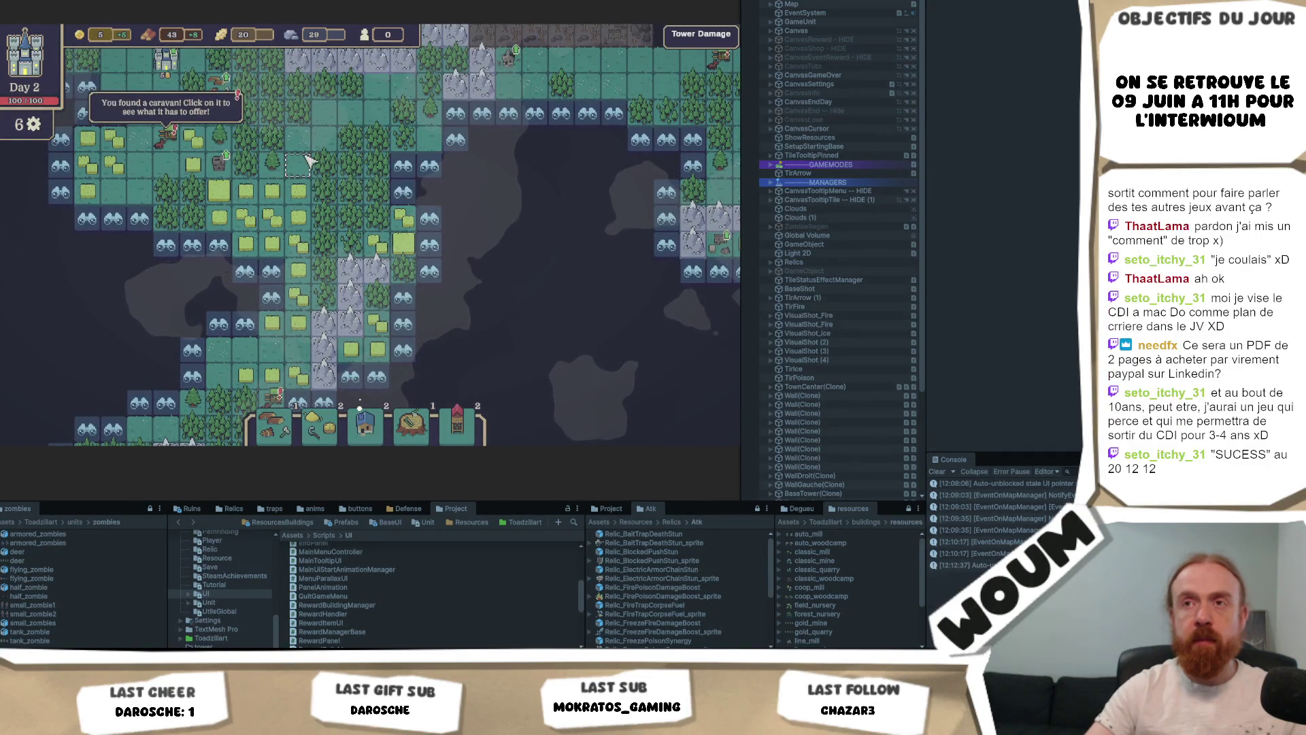
key("w")
key("d")
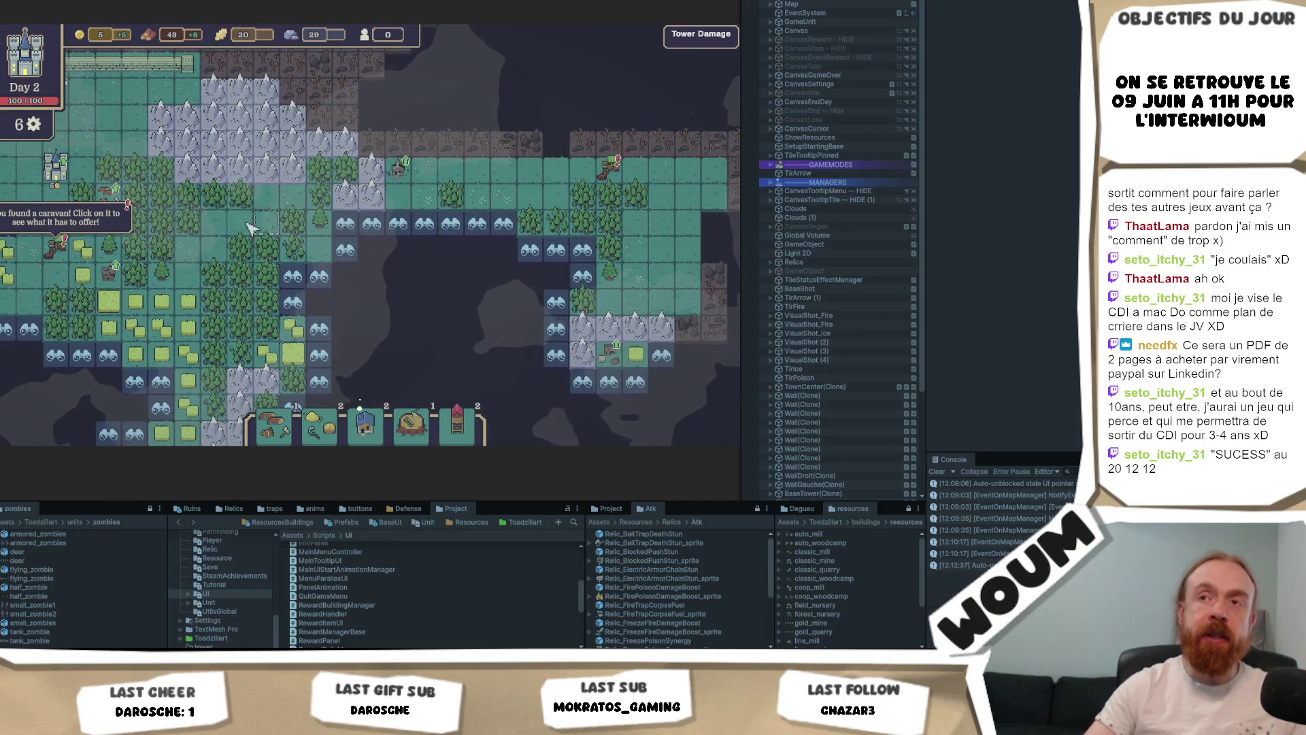
key("a")
key("w")
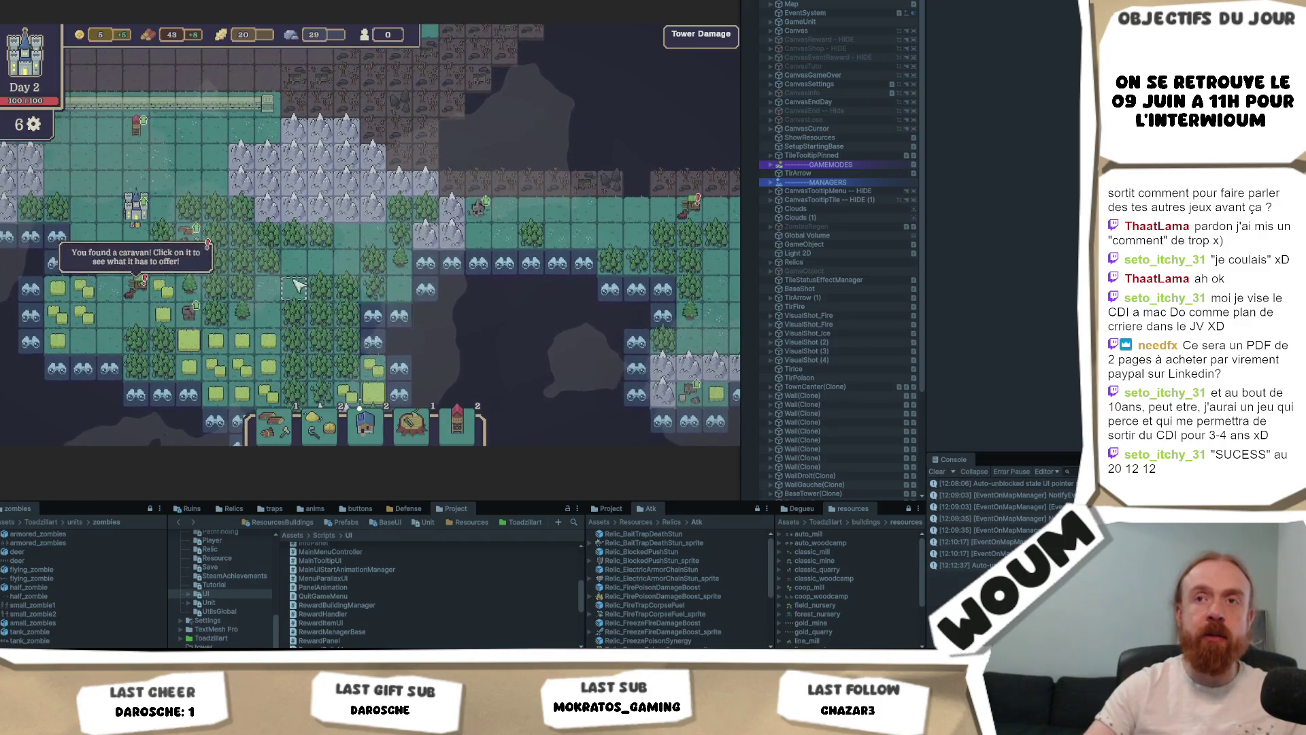
key("a")
key("a")
key("s")
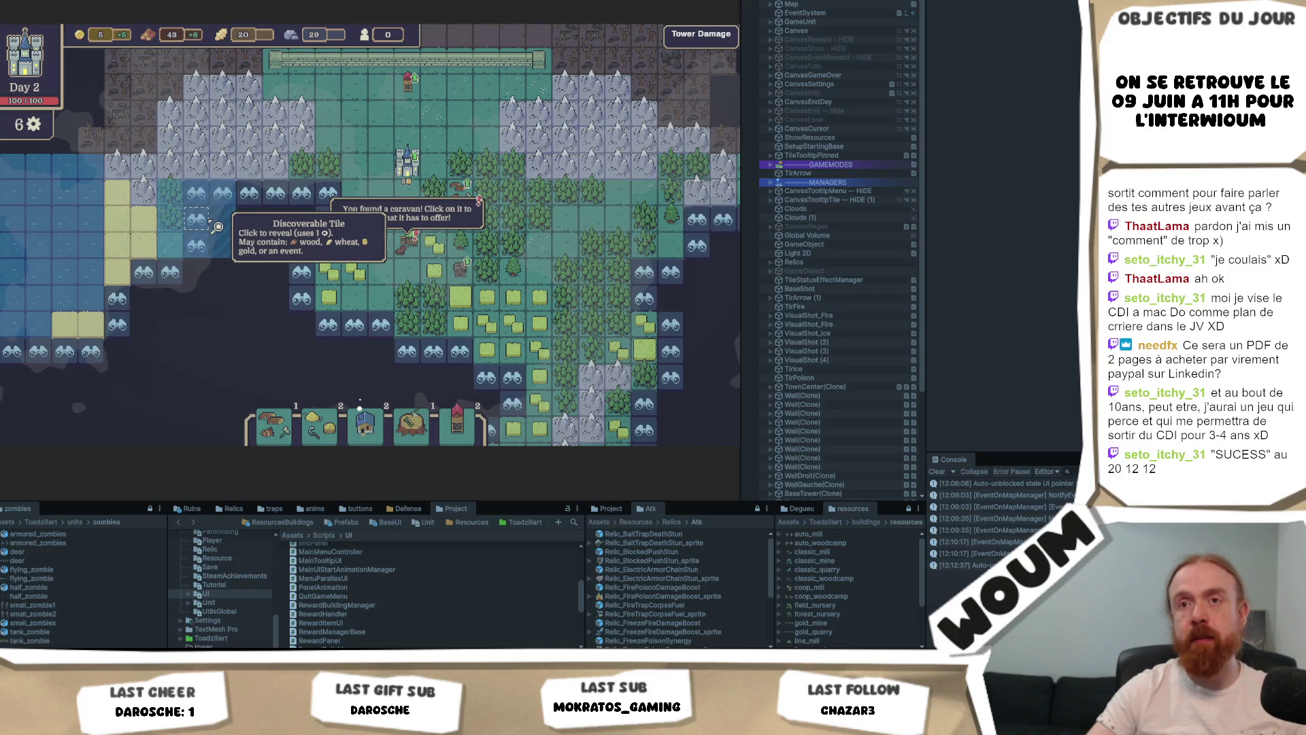
Step: Reveal four shoreline tiles as sand, grass and mountain, raising the counter to 32
left_click_drag(131, 299, 366, 301)
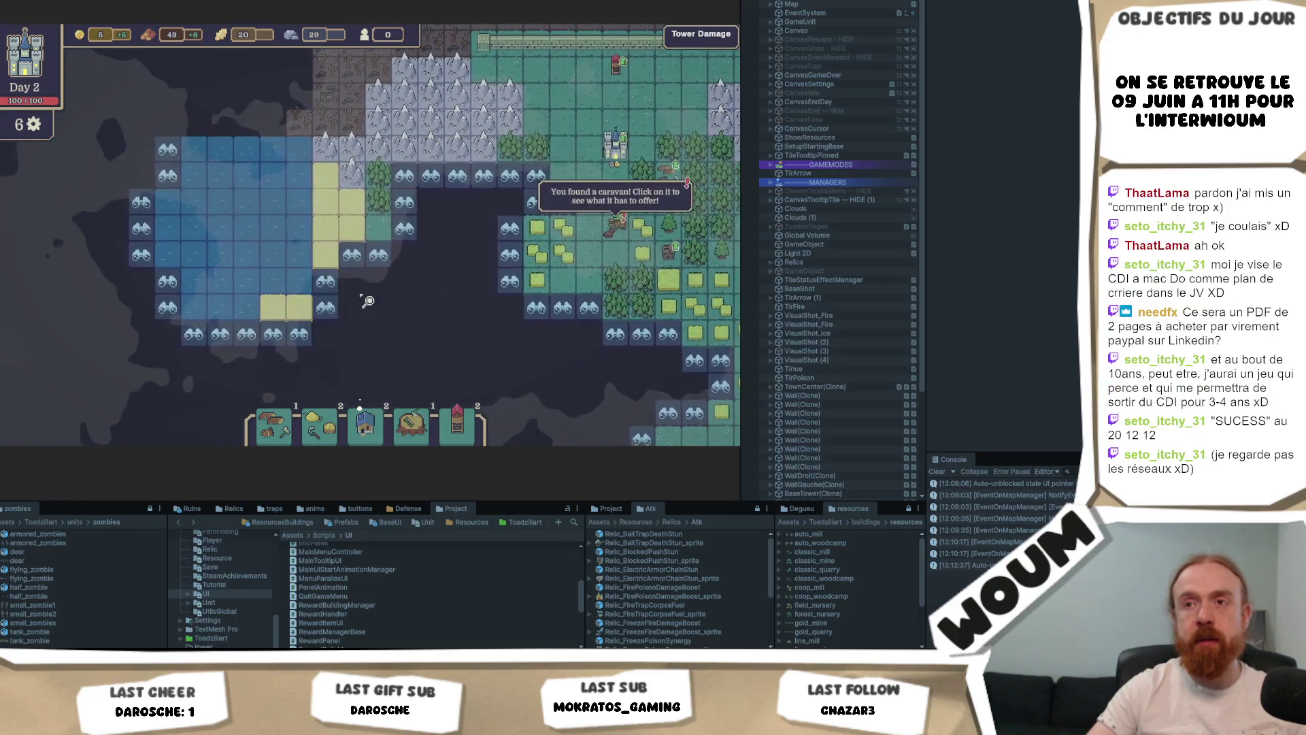
left_click(221, 335)
left_click(240, 343)
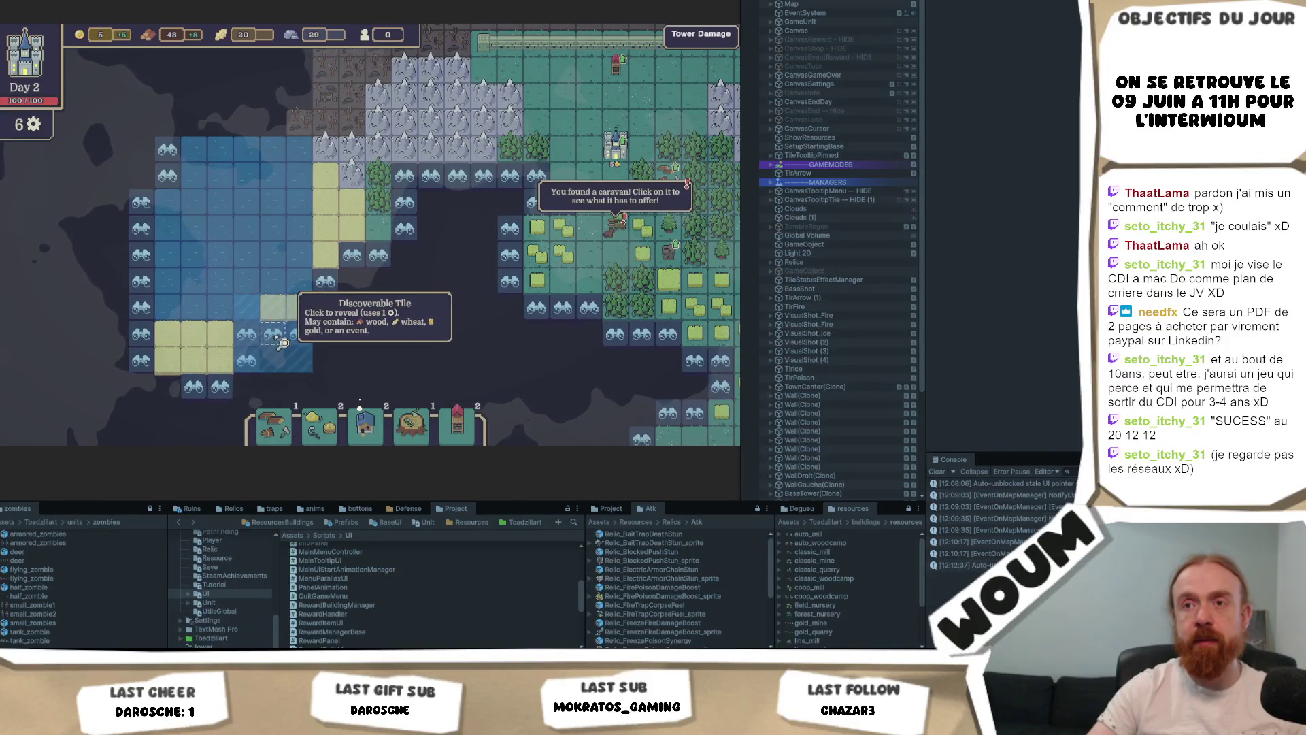
left_click(348, 301)
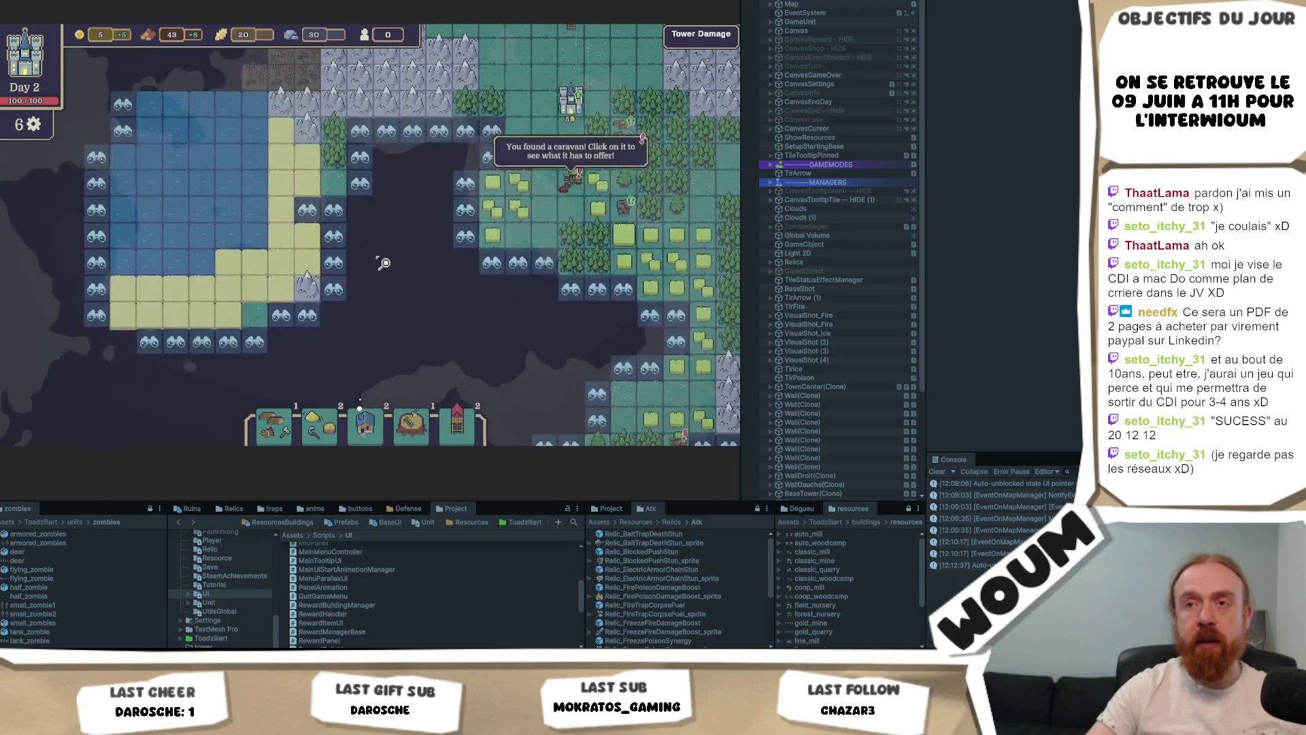
left_click(308, 315)
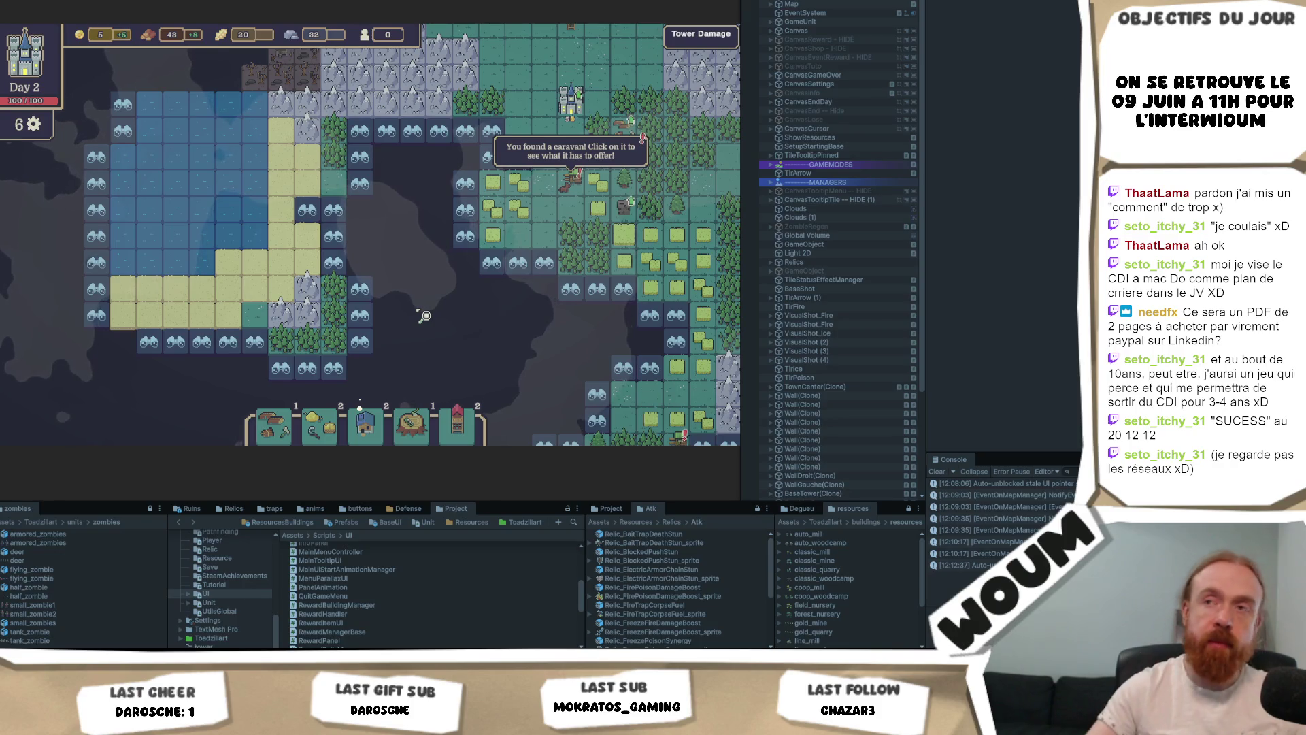
Step: Pan back to centre the home island, then switch to the Miro mind map
left_click_drag(592, 300, 300, 286)
mouse_move(419, 299)
left_mouse_down()
mouse_move(456, 136)
mouse_move(544, 204)
mouse_move(347, 285)
left_mouse_up()
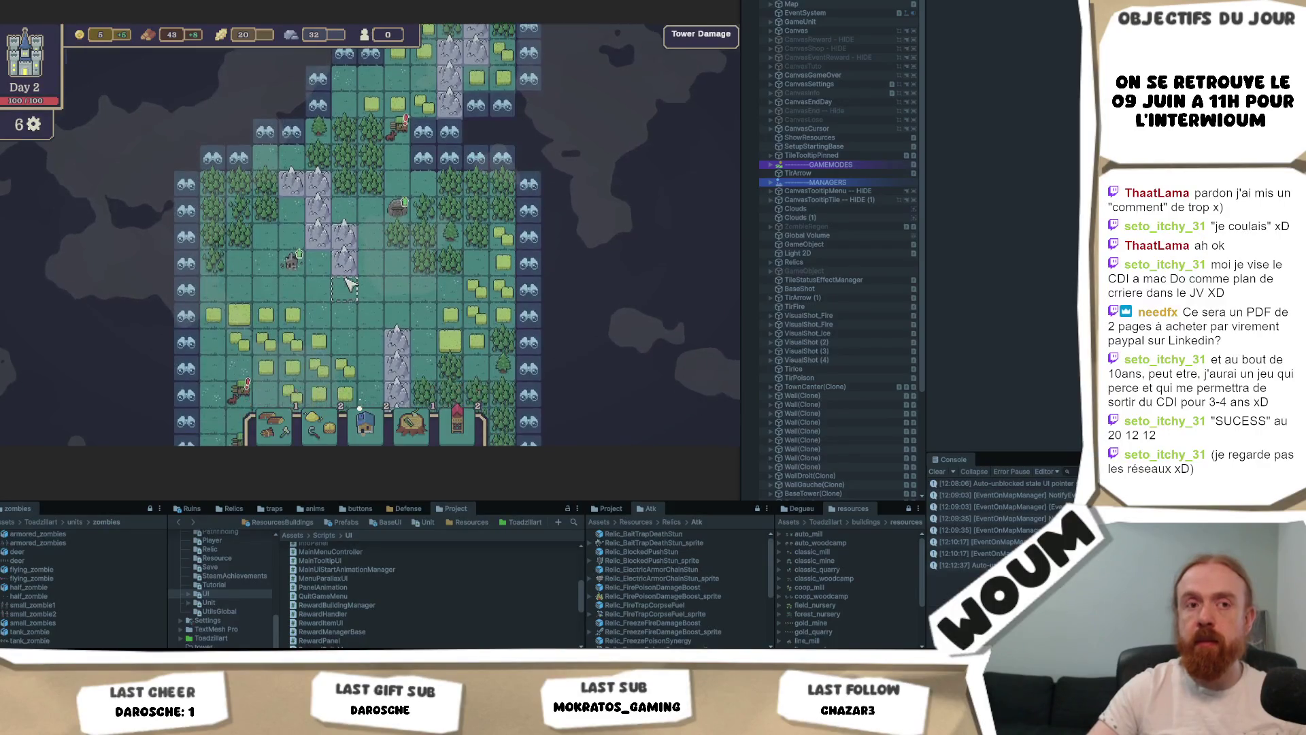
left_click_drag(398, 327, 381, 221)
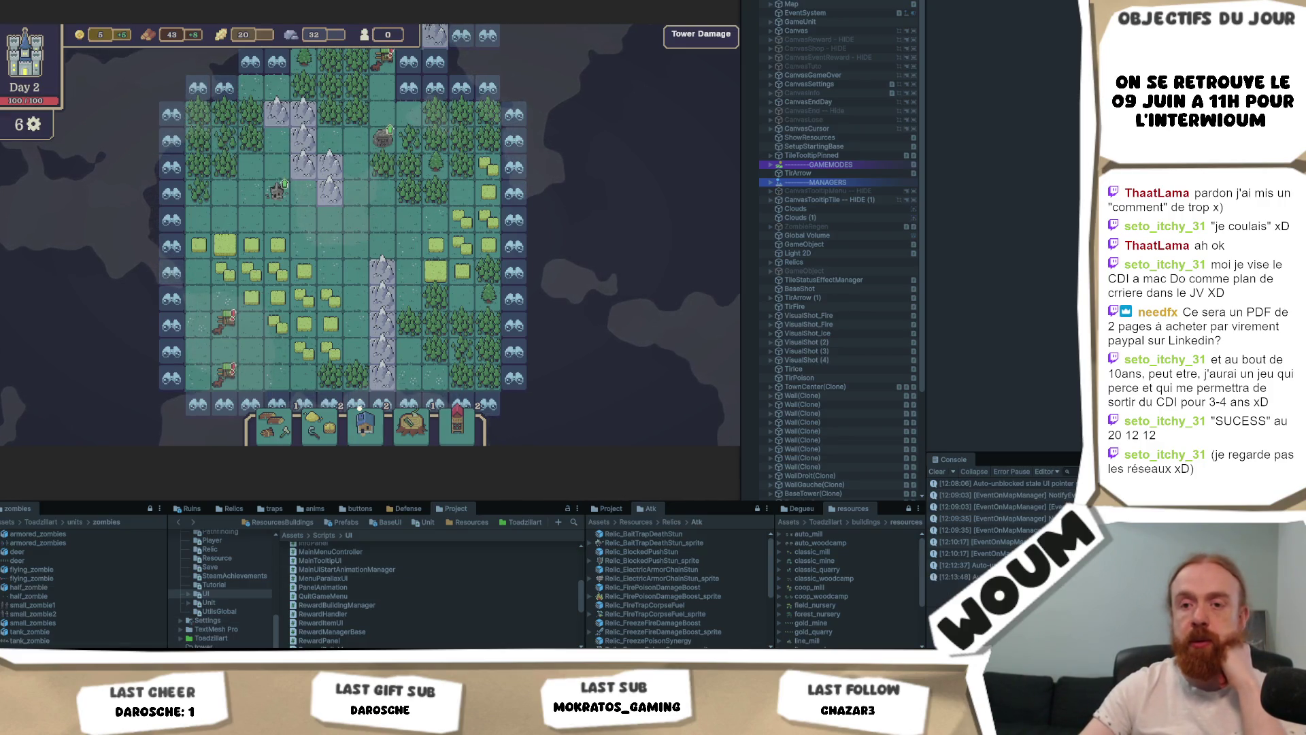
key("alt+Tab")
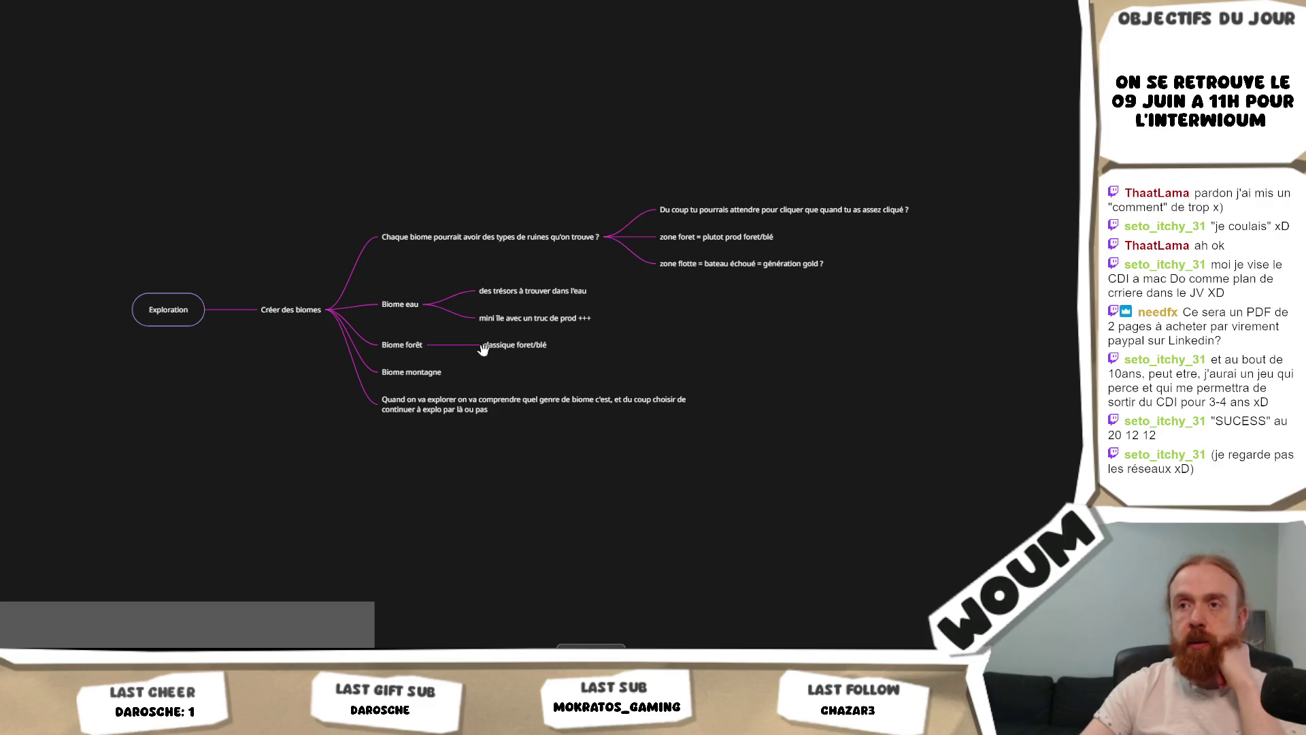
Step: Add a '12/12' child note under the Créer des biomes node
double_click(306, 309)
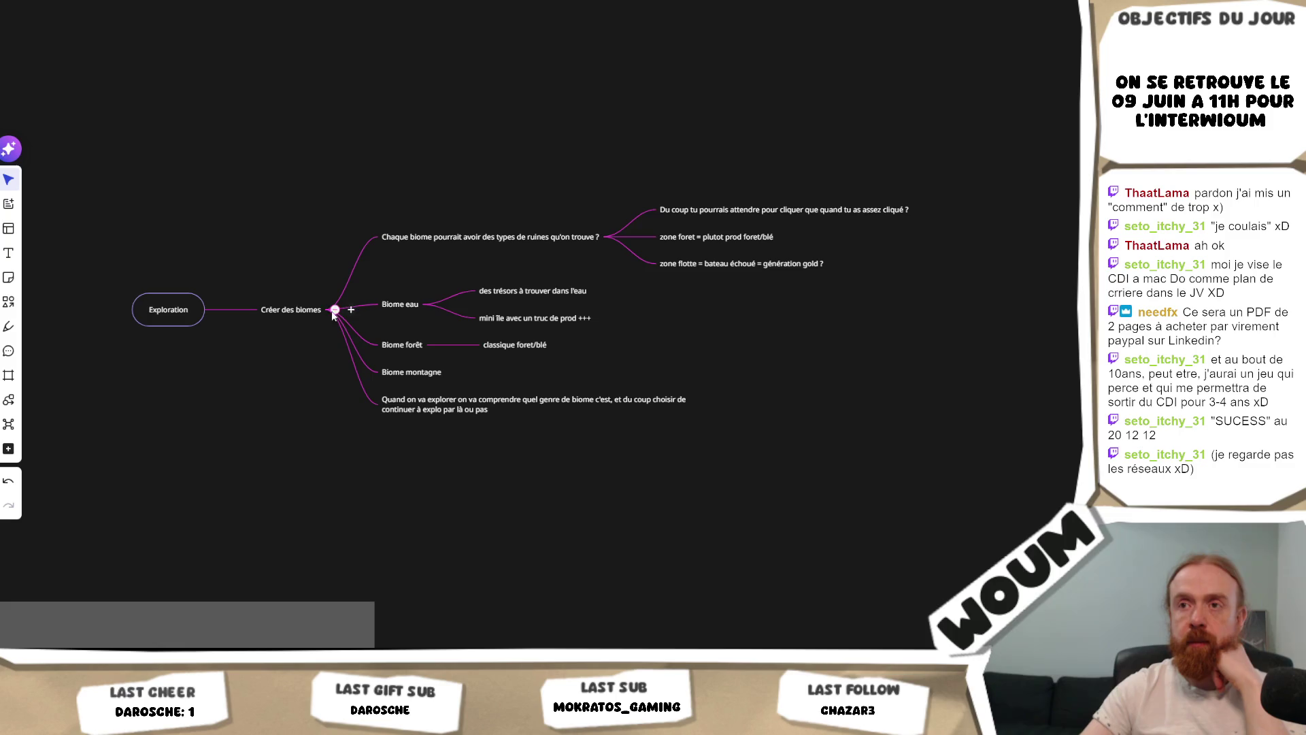
left_click(350, 311)
type("12/12")
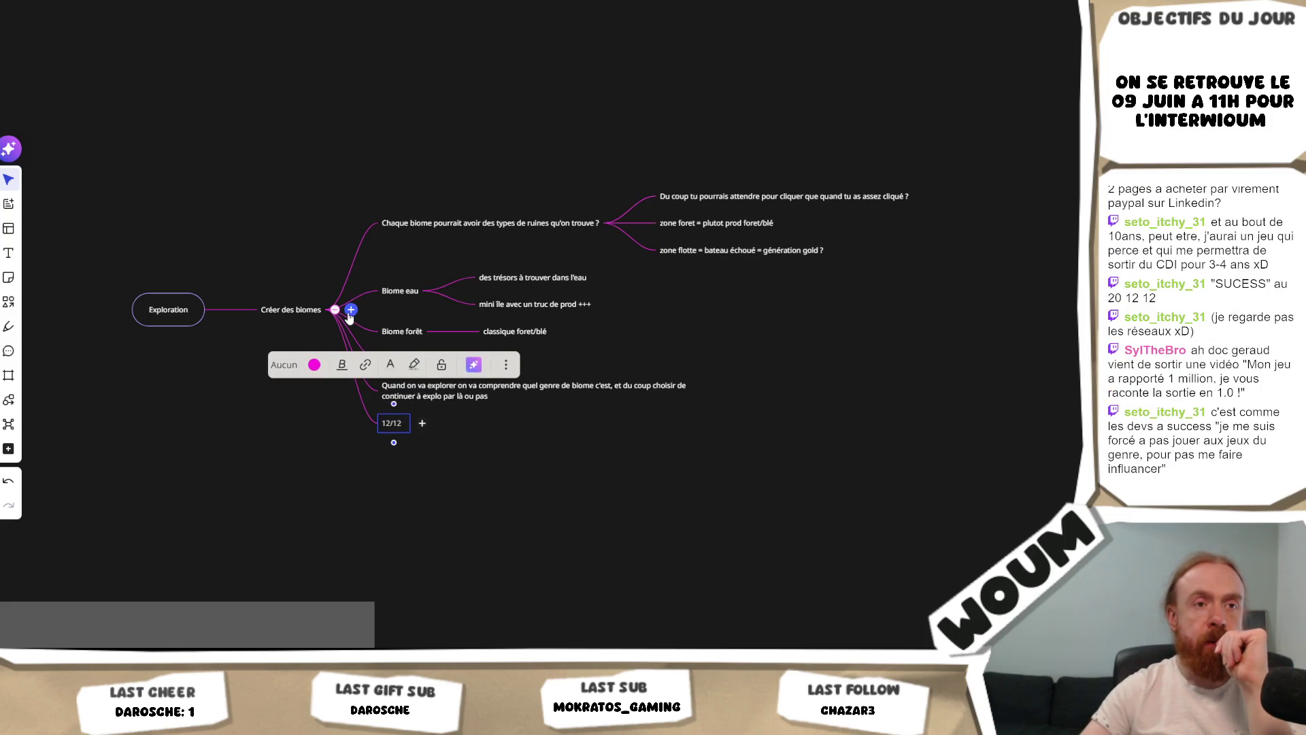
left_click(578, 475)
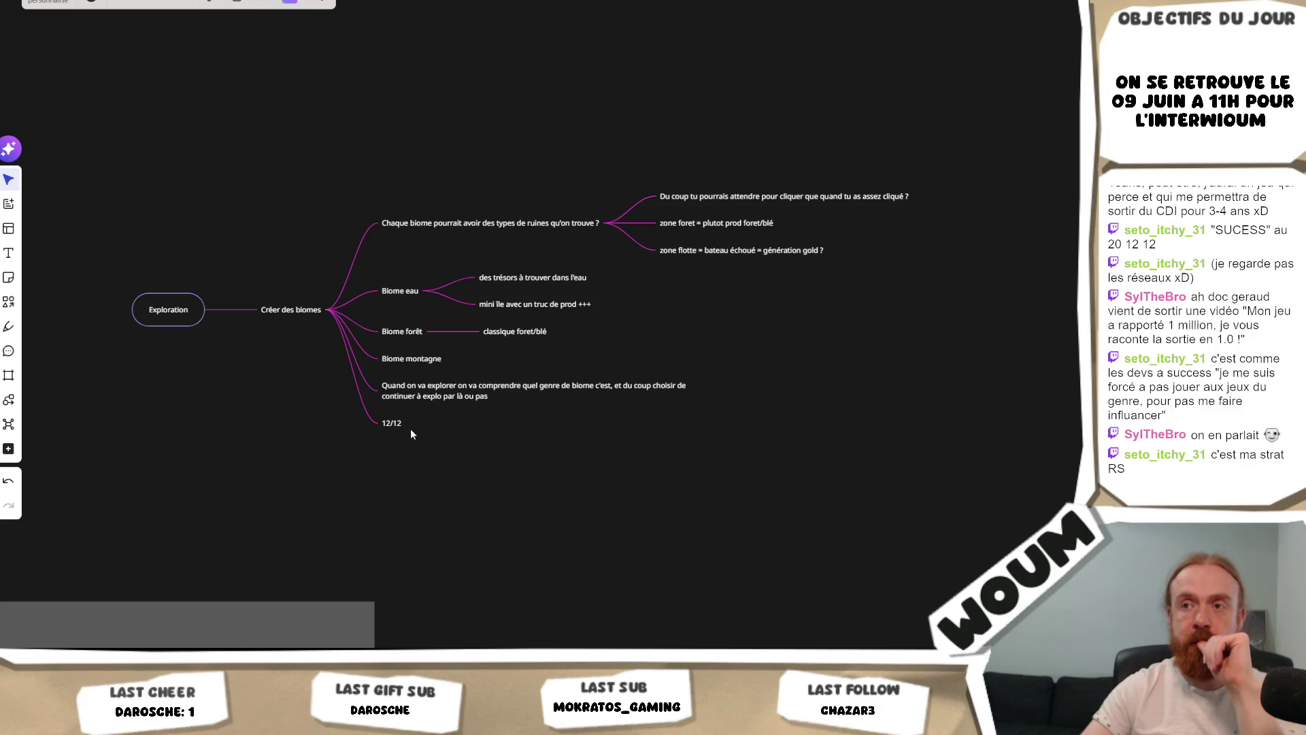
Step: Prefix the '12/12' note with 'bloc de' so it reads 'bloc de 12/12'
left_click(386, 424)
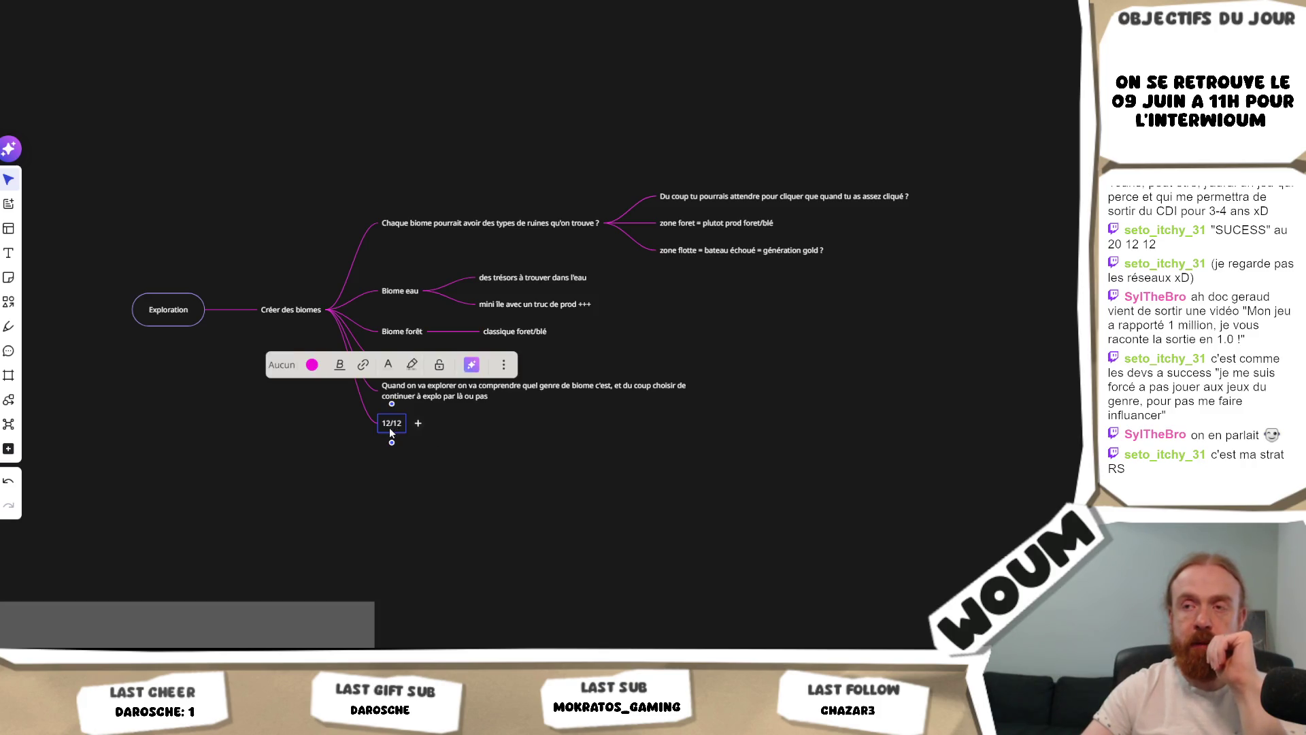
left_click(337, 452)
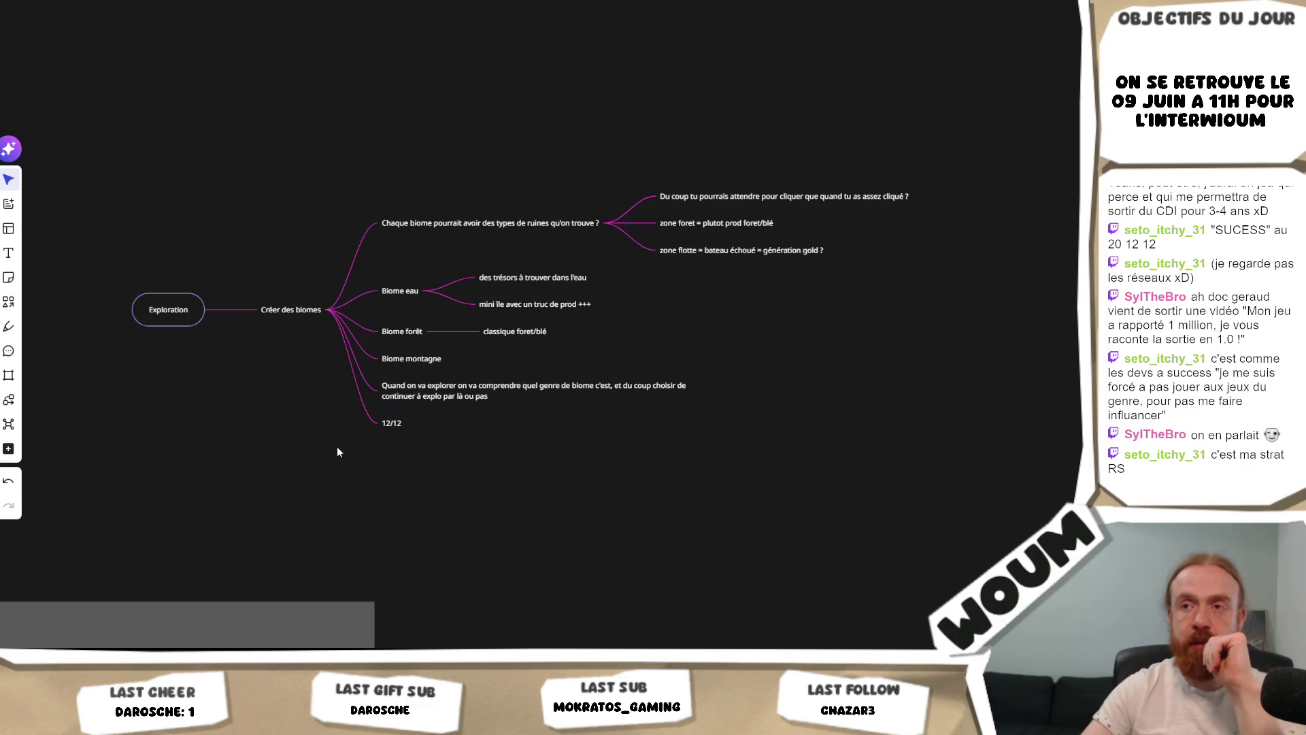
left_click(398, 427)
double_click(386, 424)
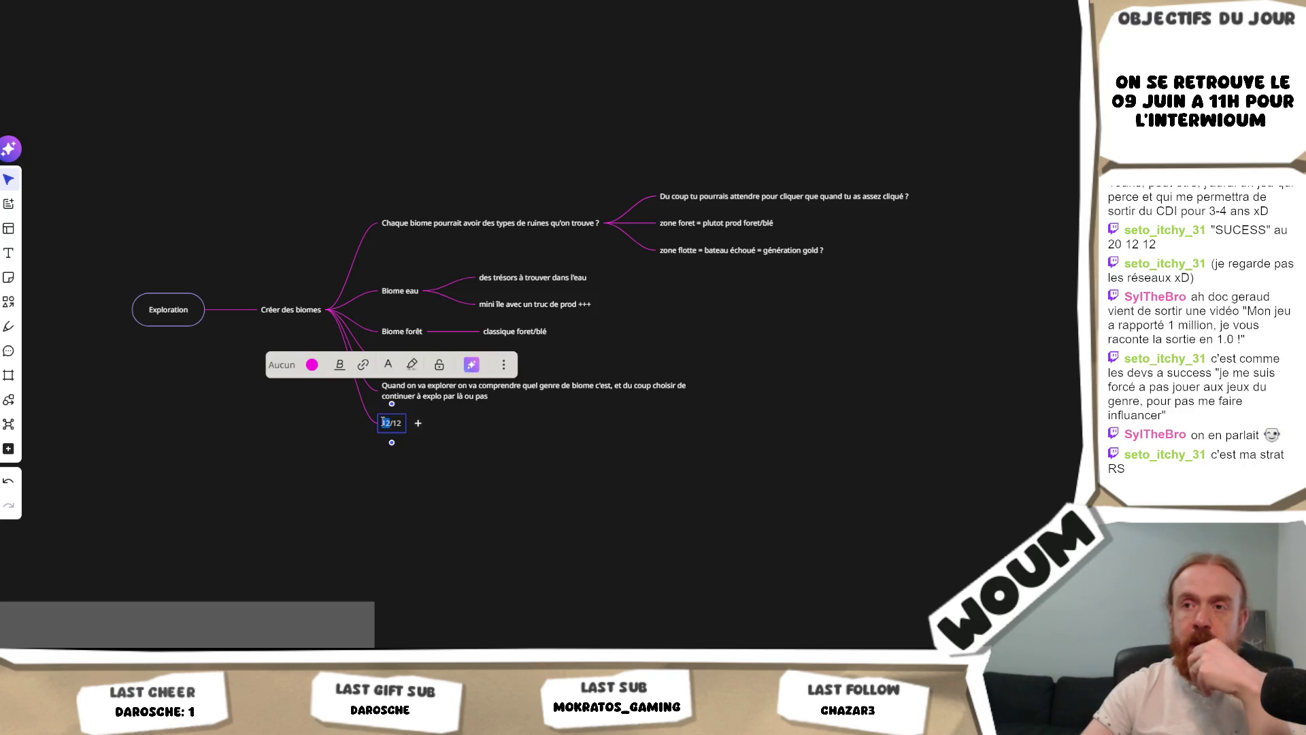
key("Left")
type("bloc de")
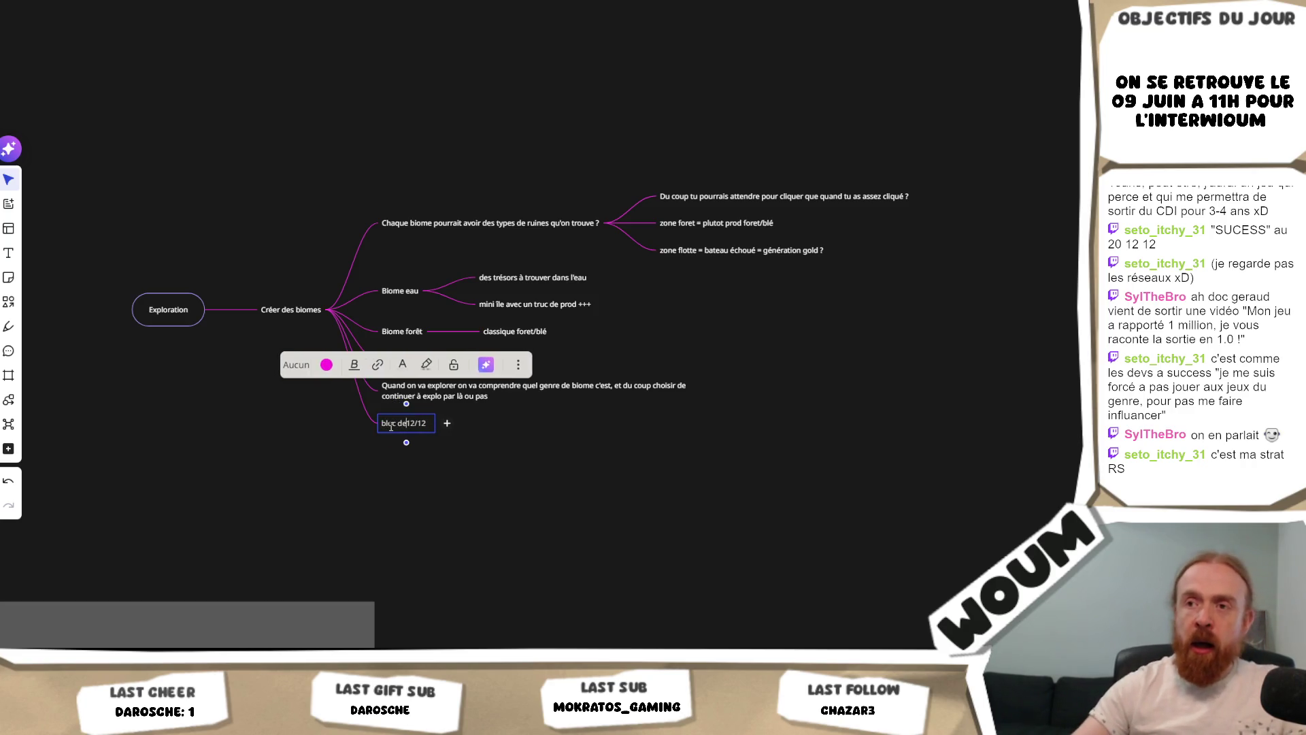
left_click(256, 483)
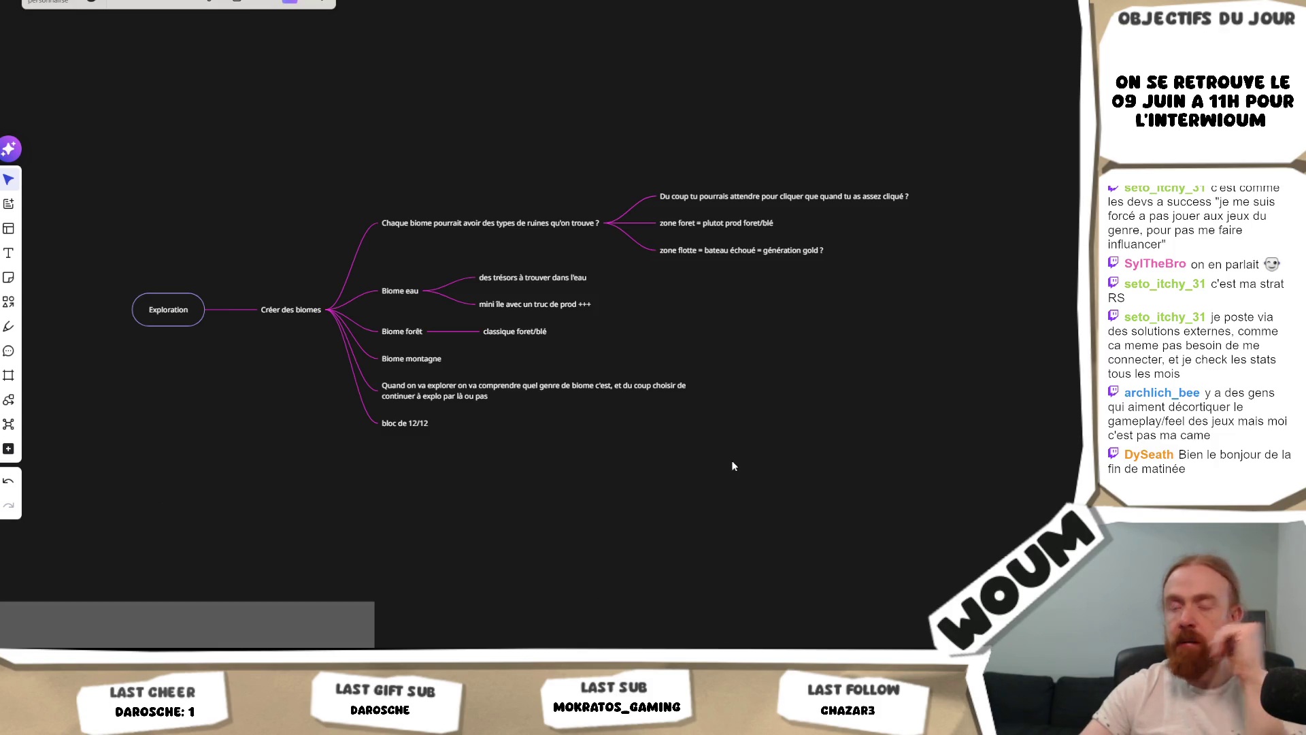
scroll(467, 484, "right", 3)
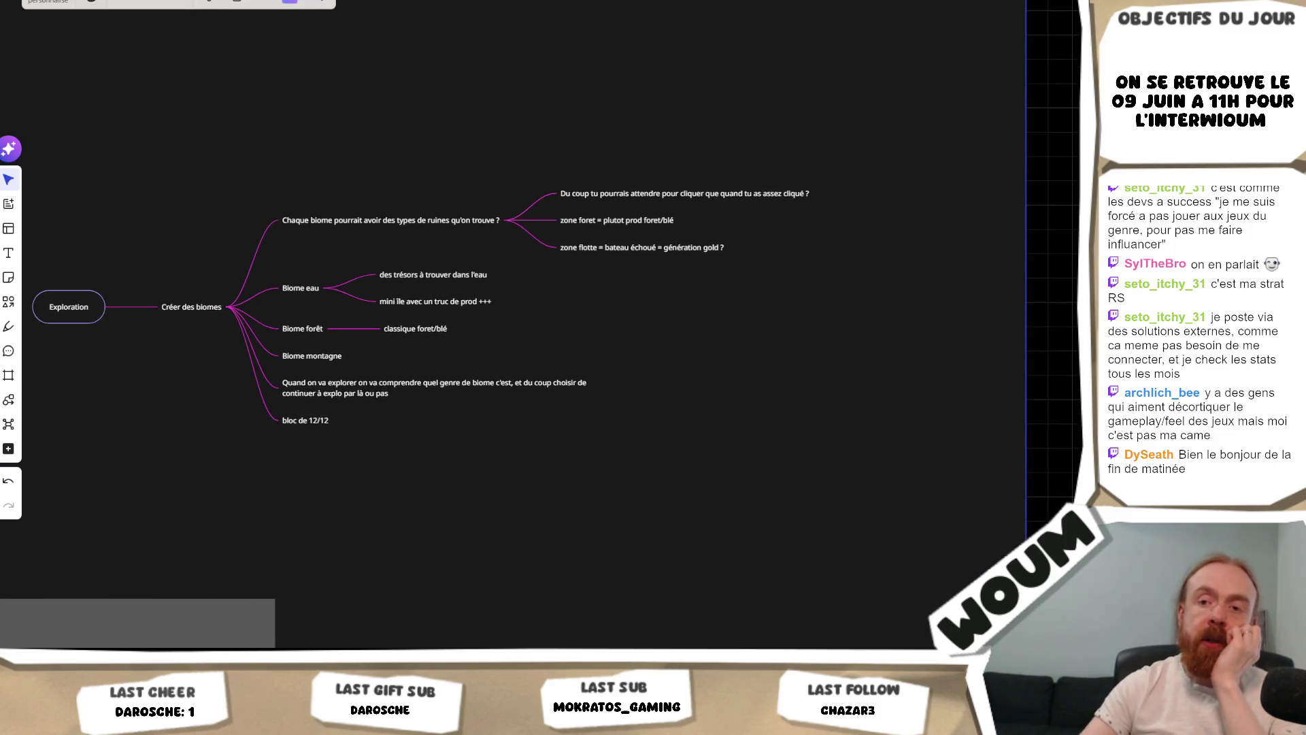
Step: Back in the running Unity game, pan the camera around the explored forest, mountain and water tiles
key("alt+Tab")
scroll(501, 406, "up", 3)
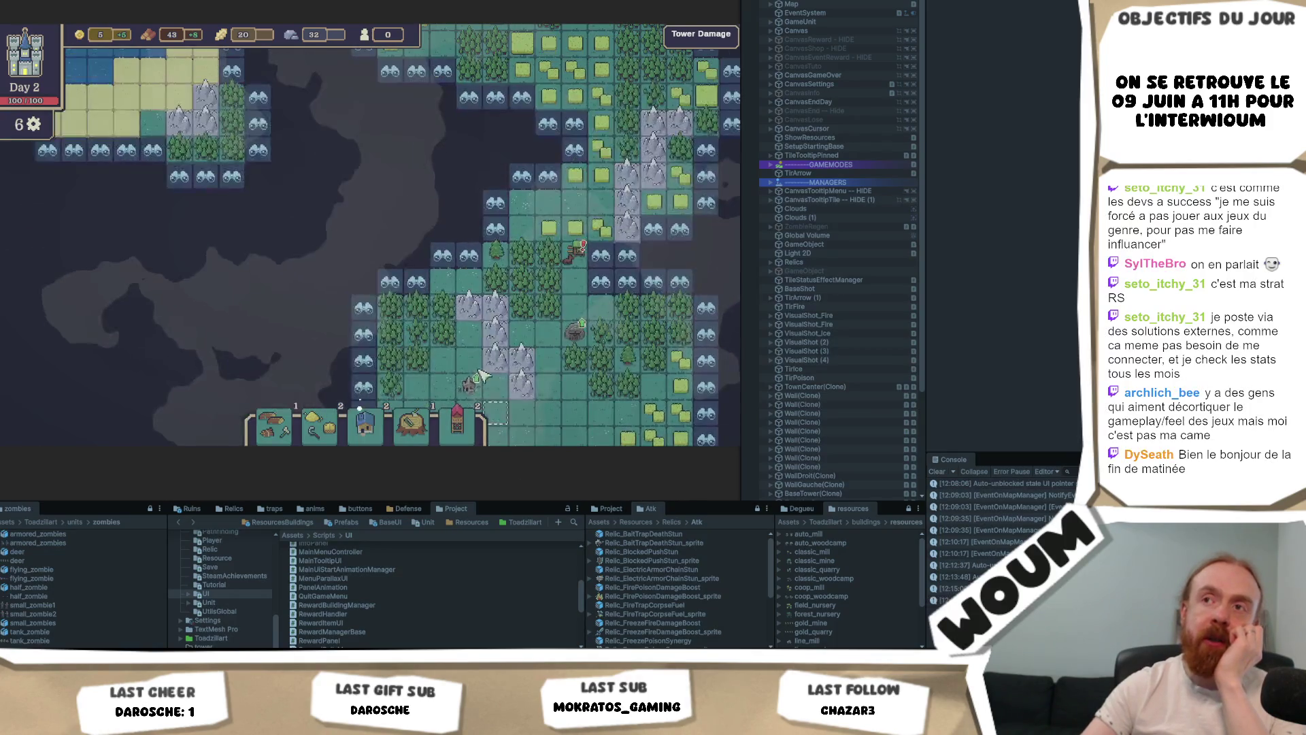
key("a")
key("w")
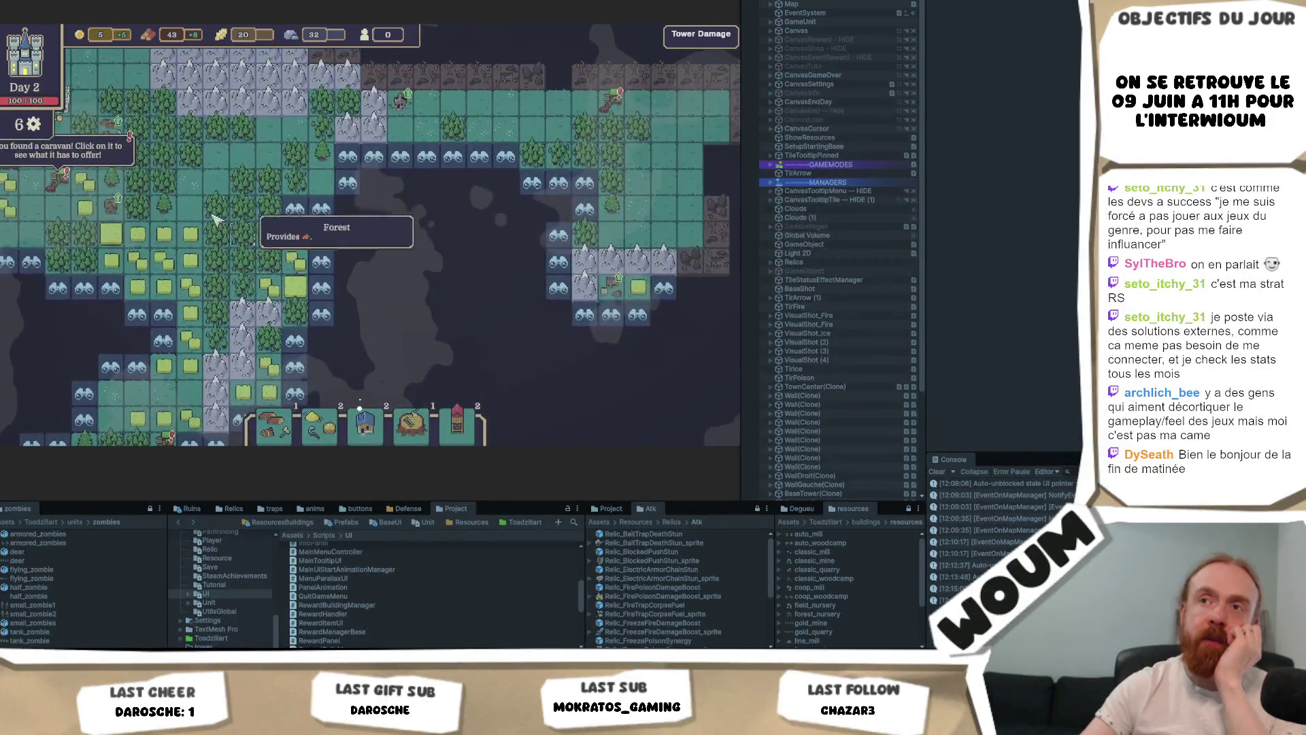
key("s")
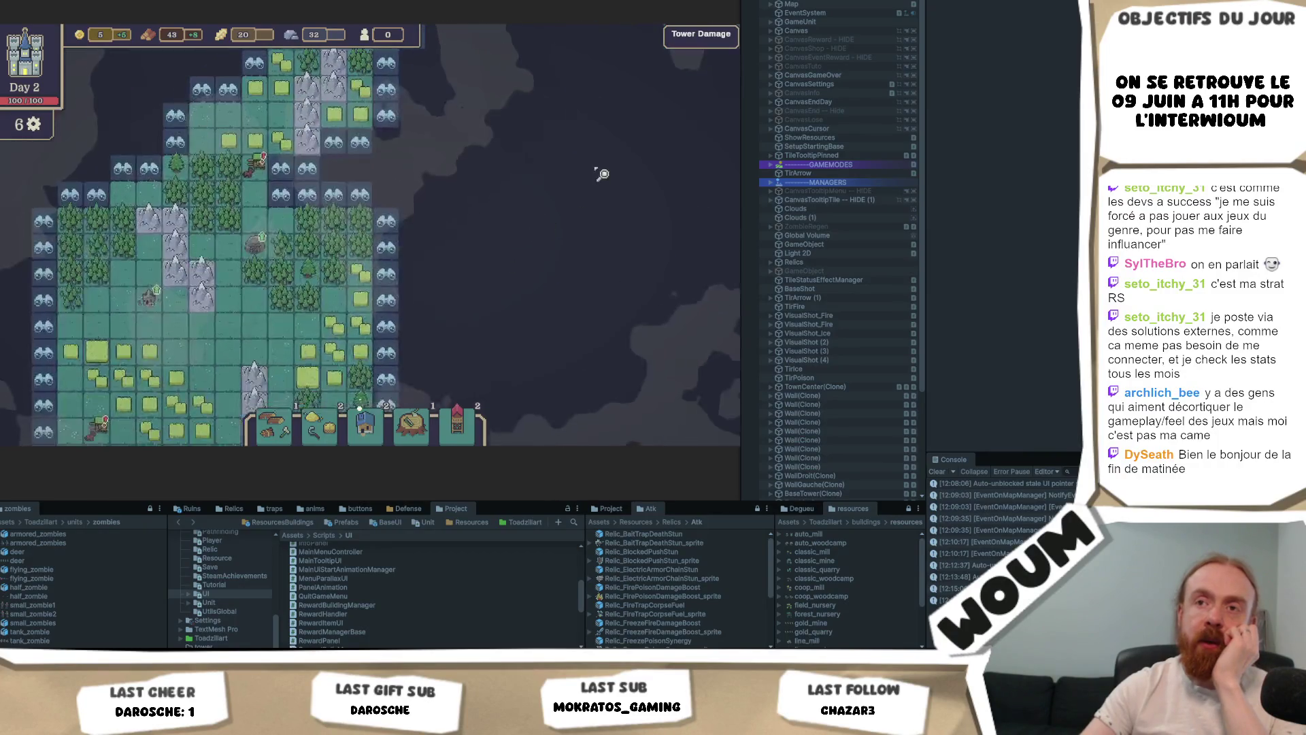
key("s")
key("a")
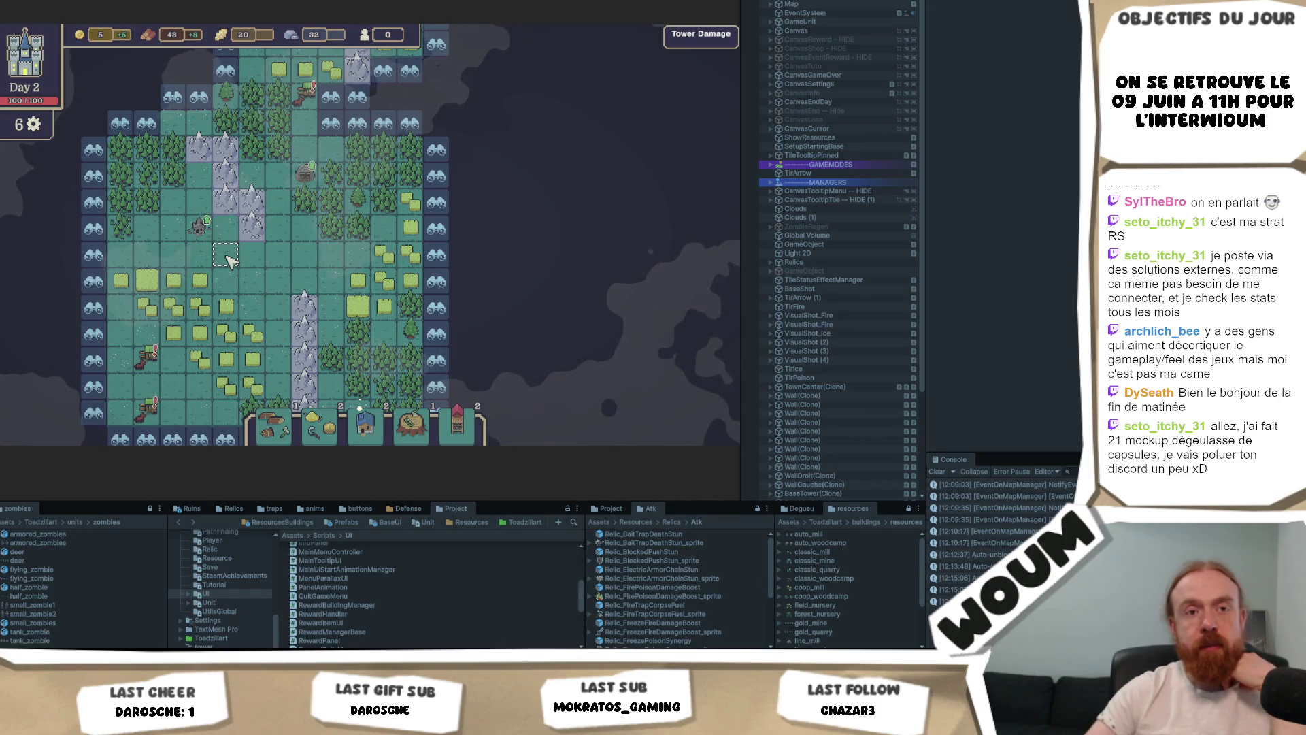
key("a")
key("s")
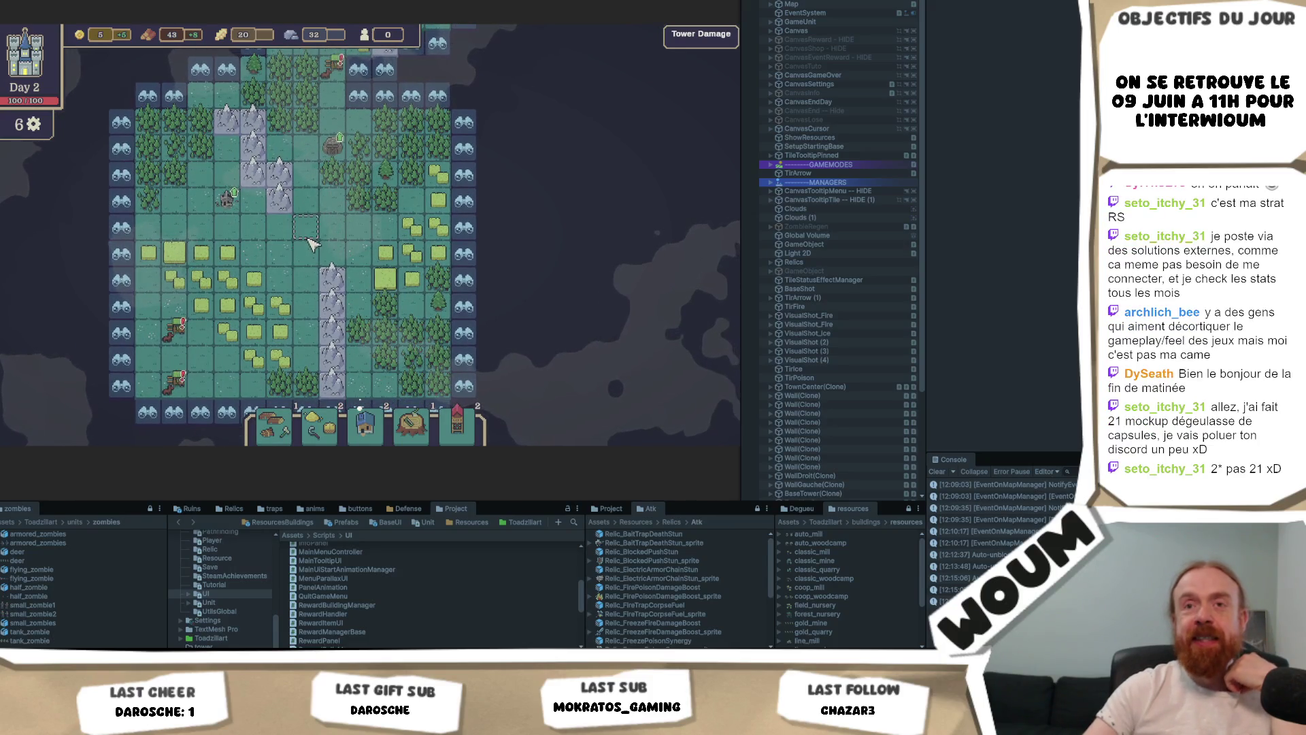
key("d")
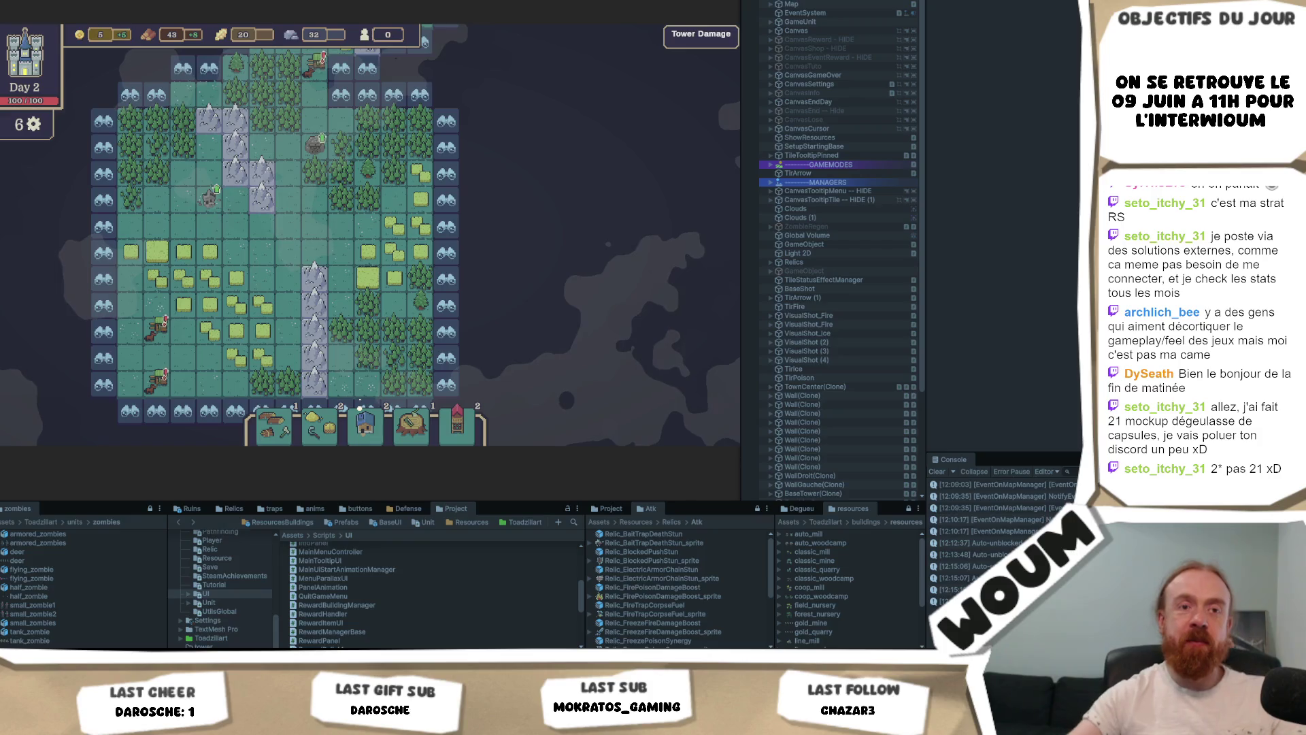
key("w")
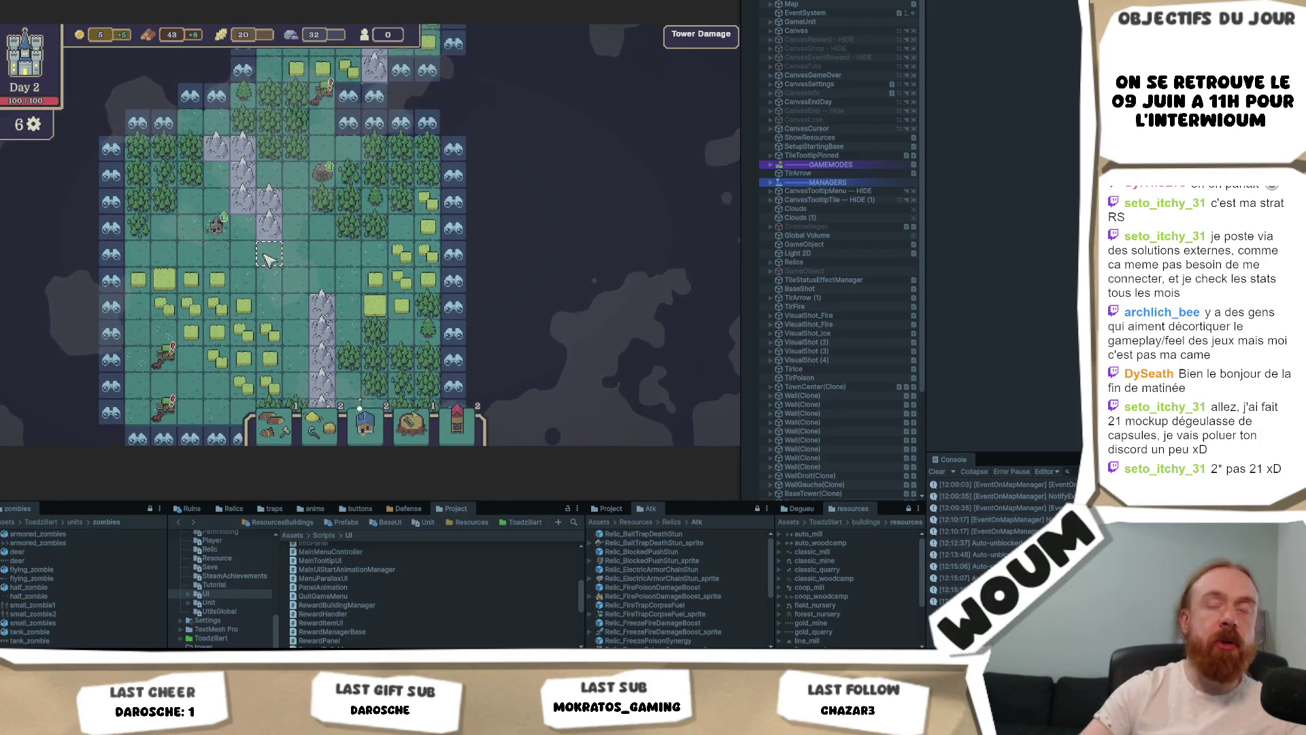
key("w")
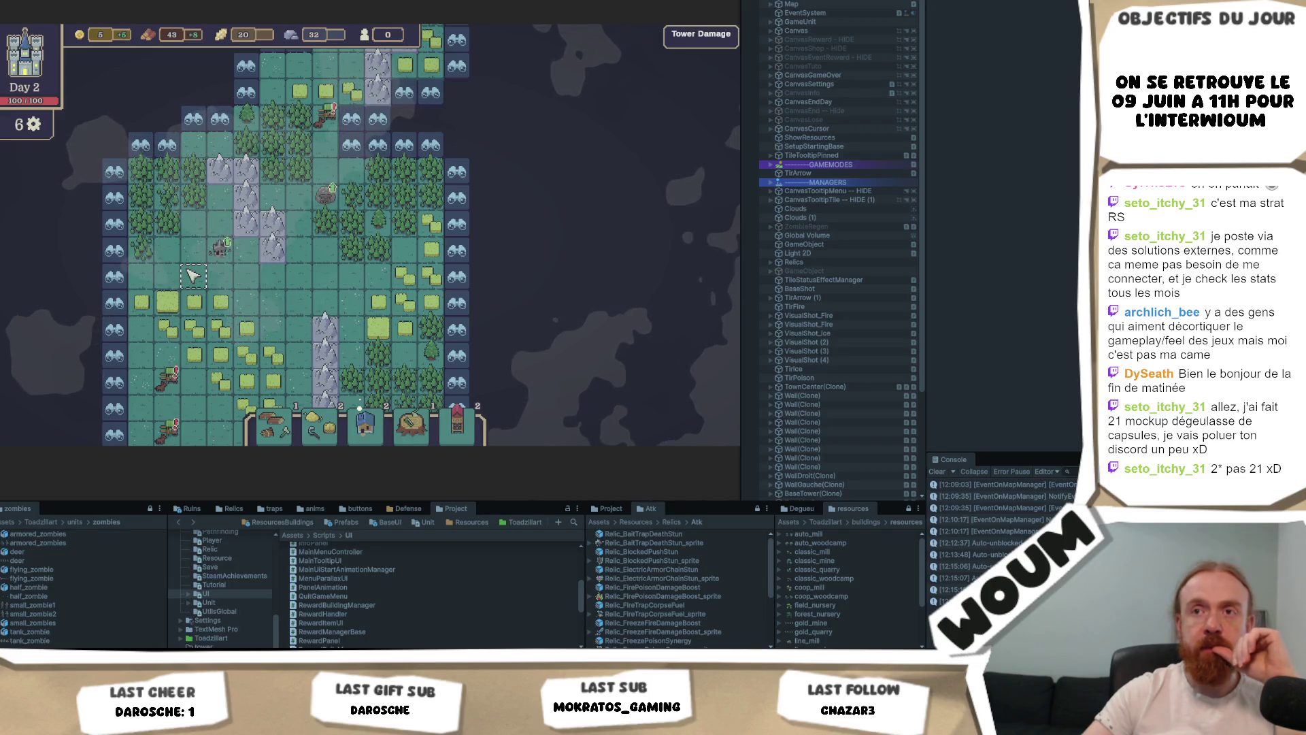
left_click_drag(189, 271, 384, 258)
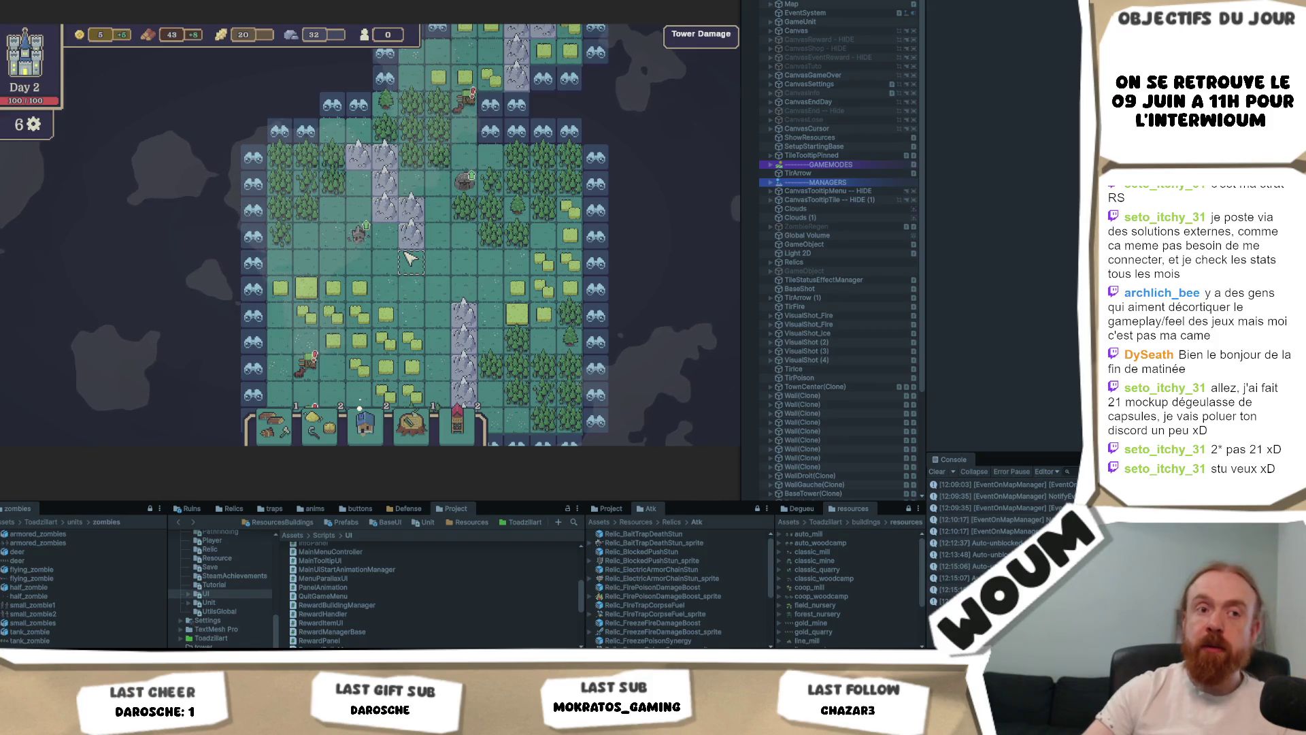
Step: Zoom in on the explored island, pan across it, then zoom back out
key("d")
key("d")
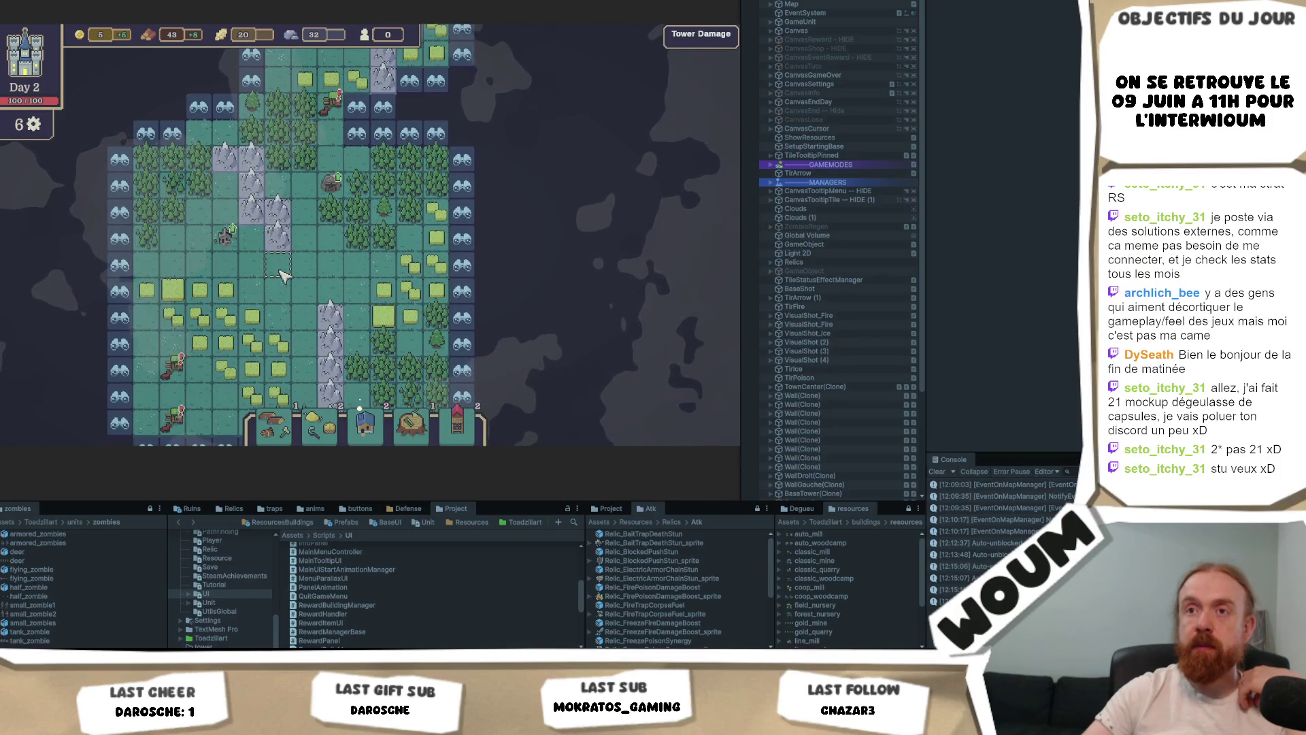
scroll(284, 277, "up", 1)
scroll(283, 281, "up", 1)
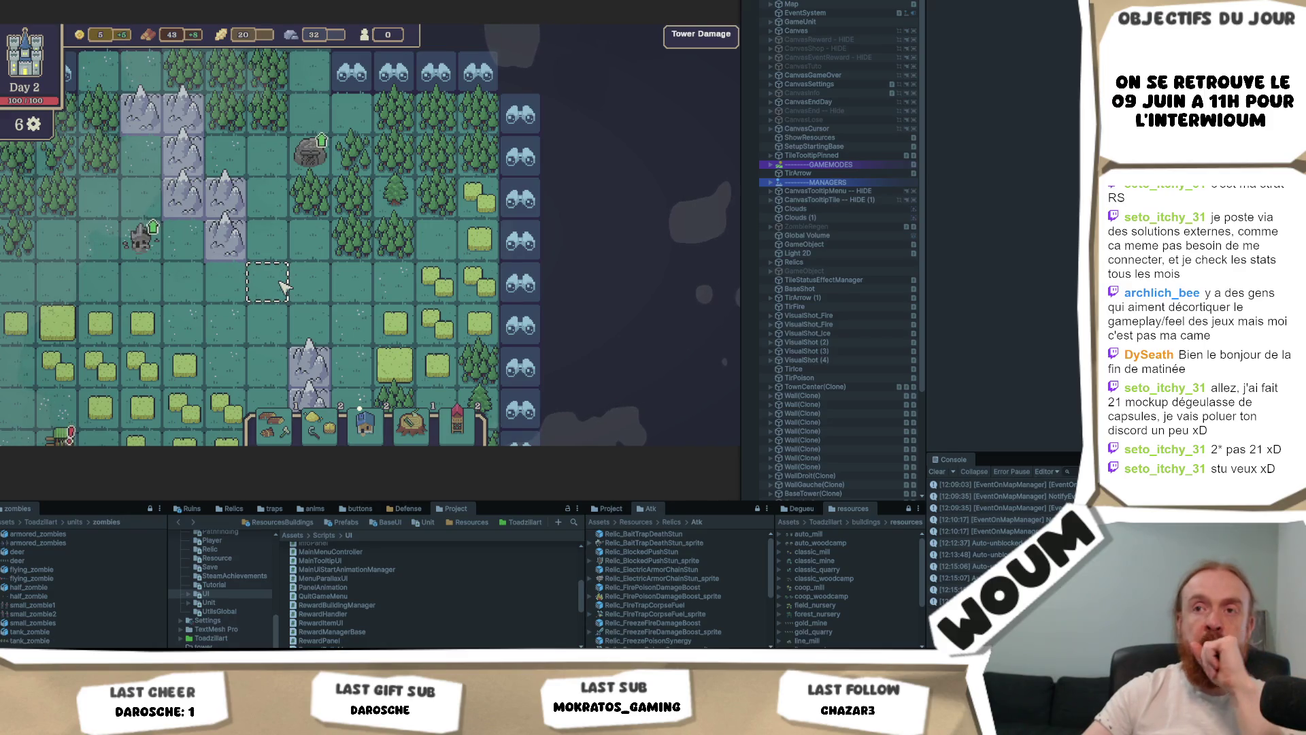
scroll(284, 287, "down", 2)
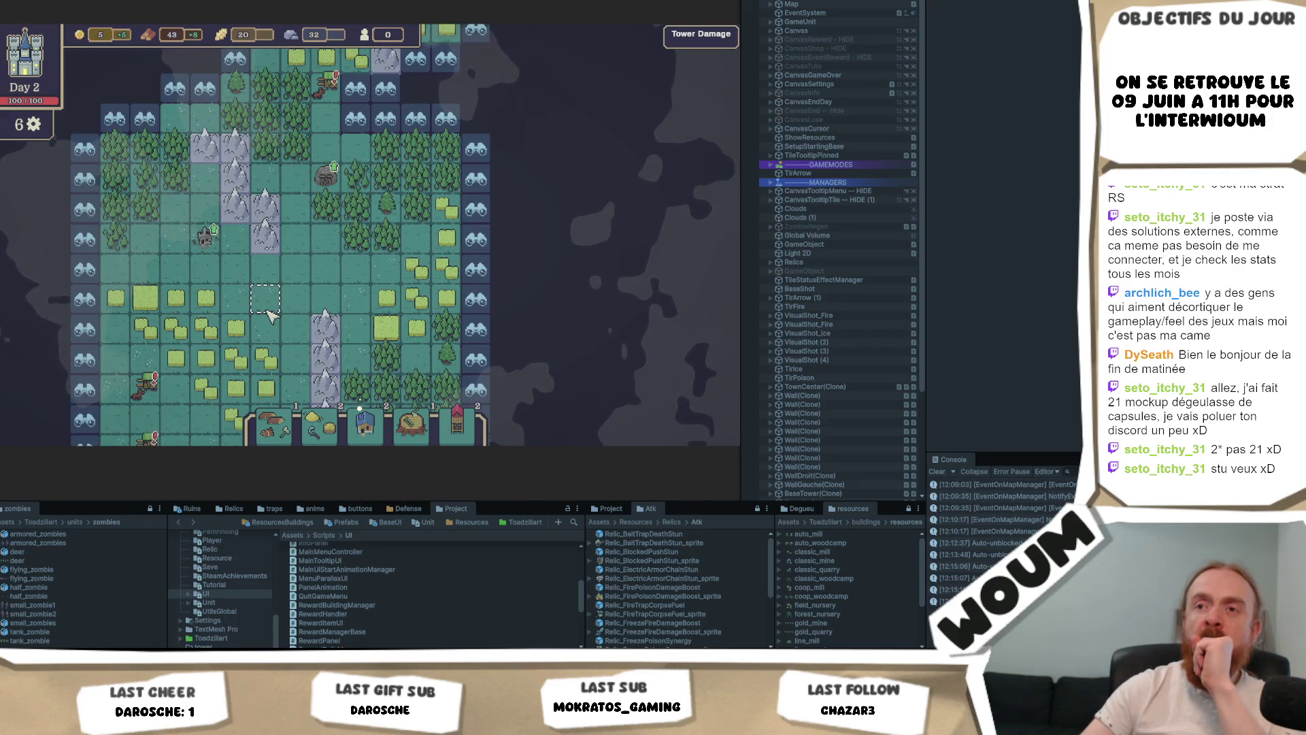
scroll(268, 311, "up", 2)
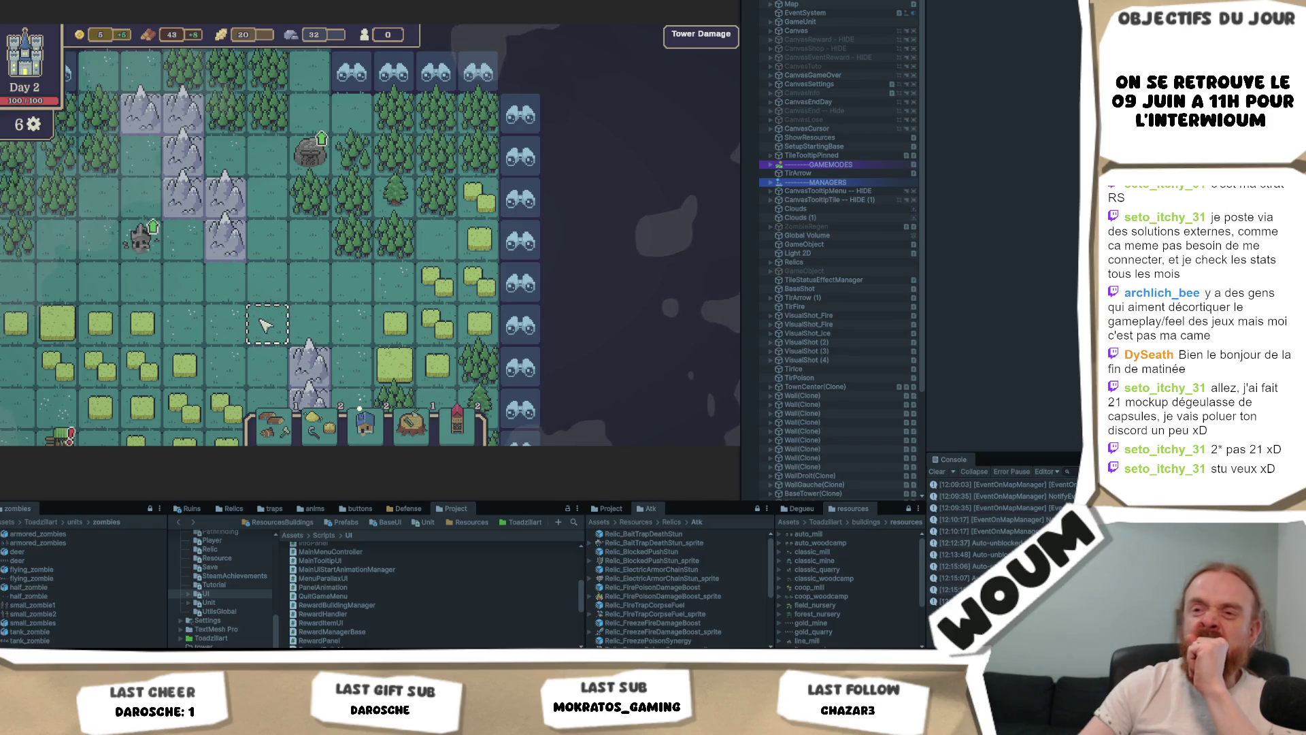
mouse_move(264, 322)
left_mouse_down()
mouse_move(294, 247)
mouse_move(299, 257)
left_mouse_up()
scroll(317, 268, "down", 2)
scroll(298, 256, "down", 1)
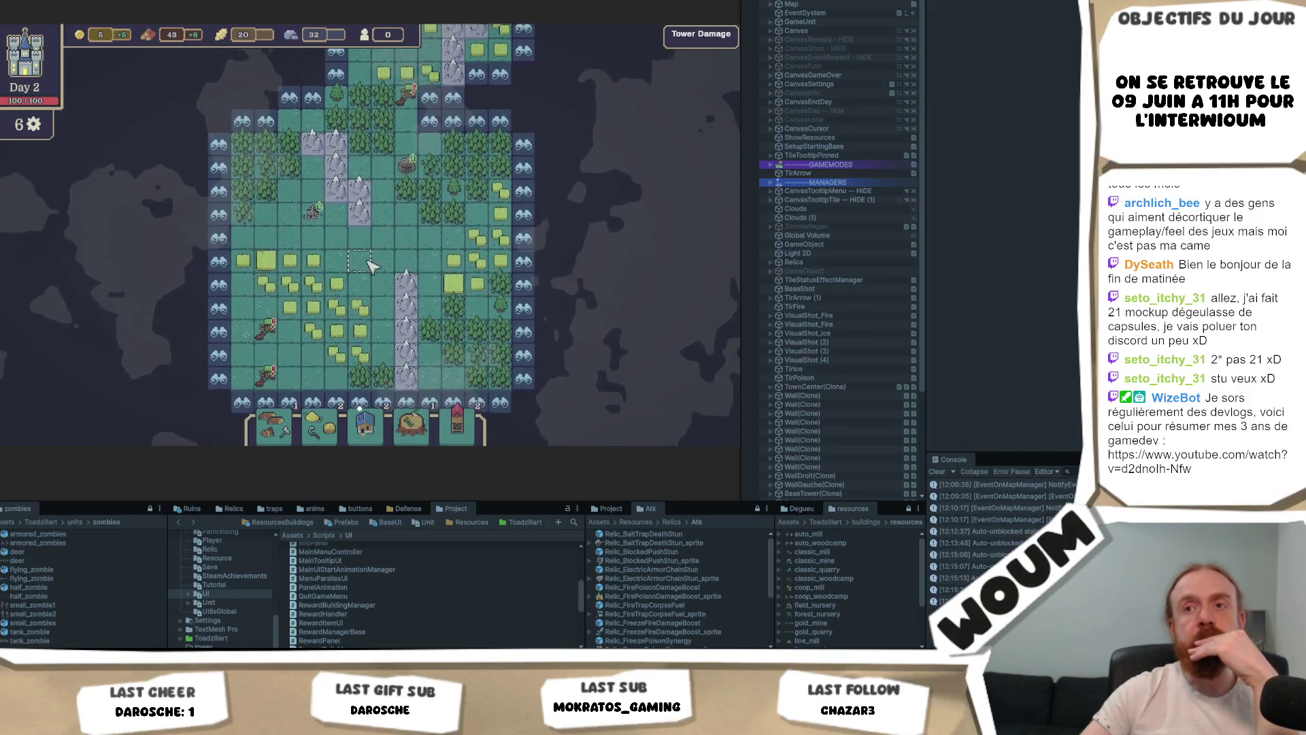
mouse_move(258, 359)
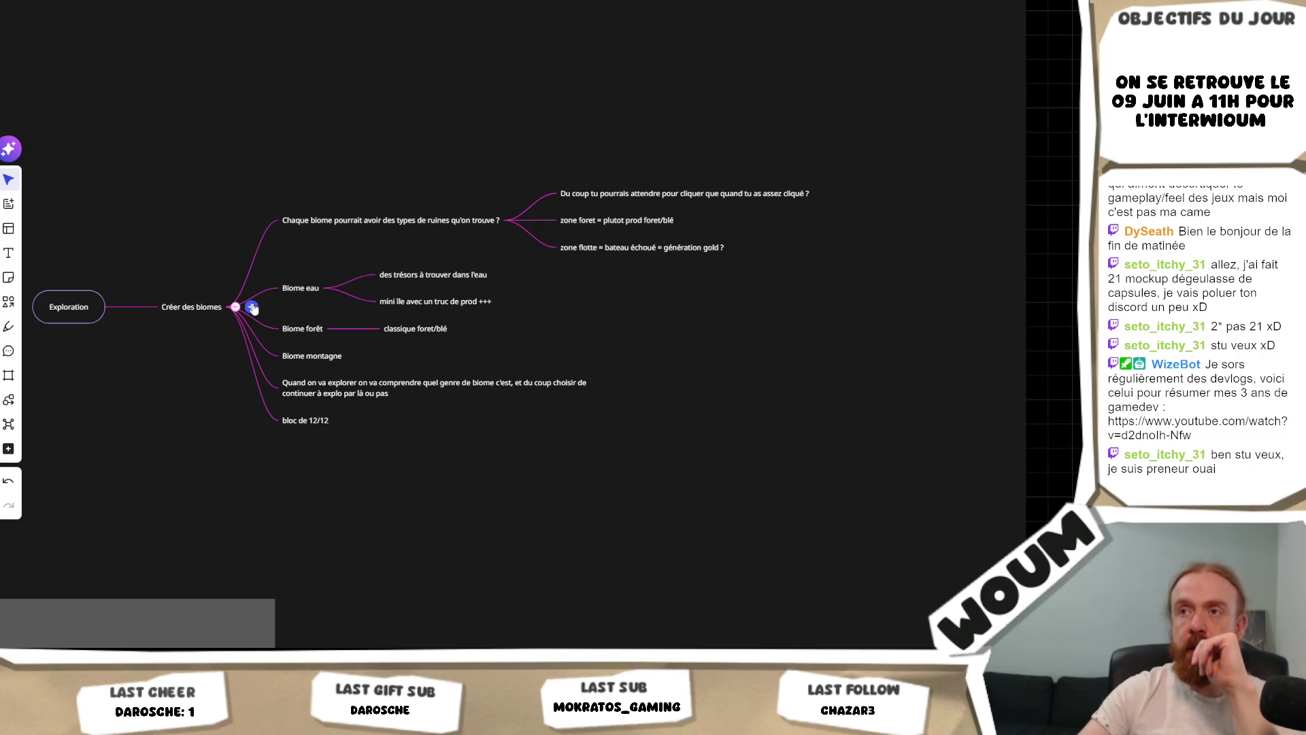
Step: Add a 'type d'events ?' child note under Créer des biomes
left_click(252, 308)
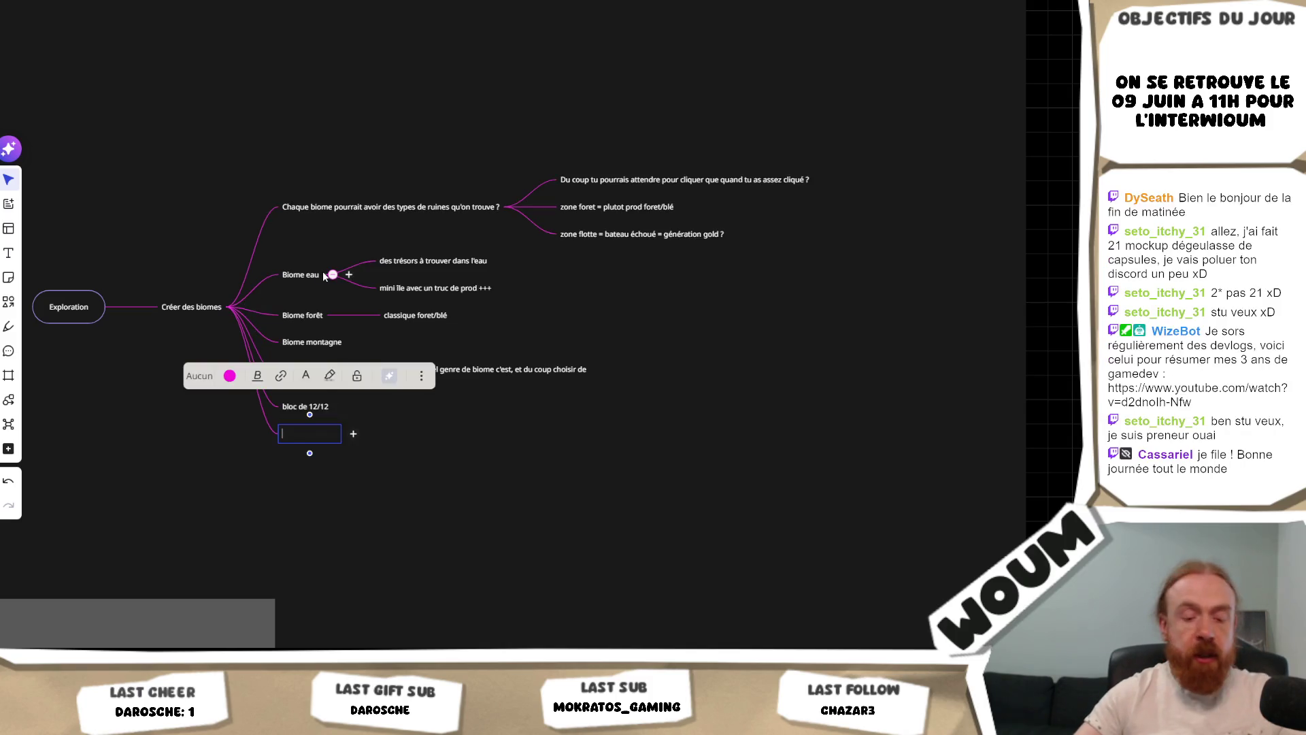
type("type de car")
key("BackSpace")
key("BackSpace")
type("'events ?")
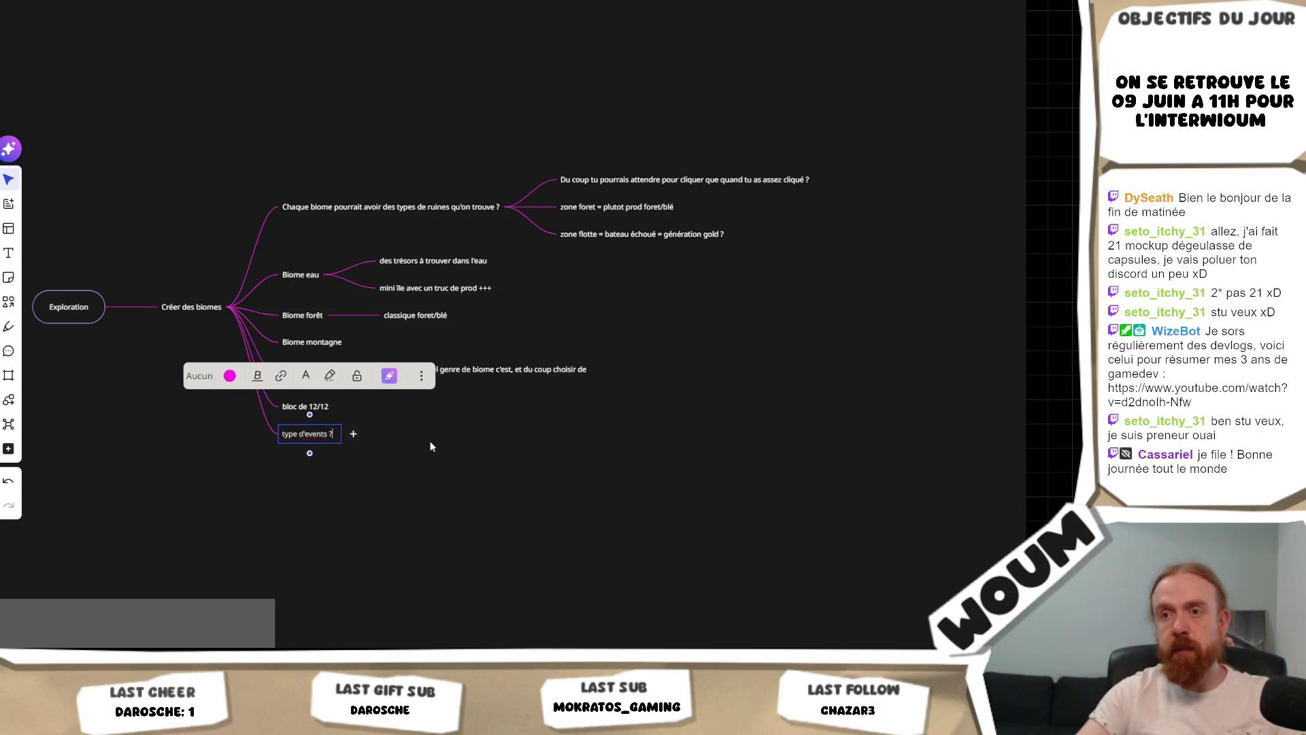
left_click(426, 489)
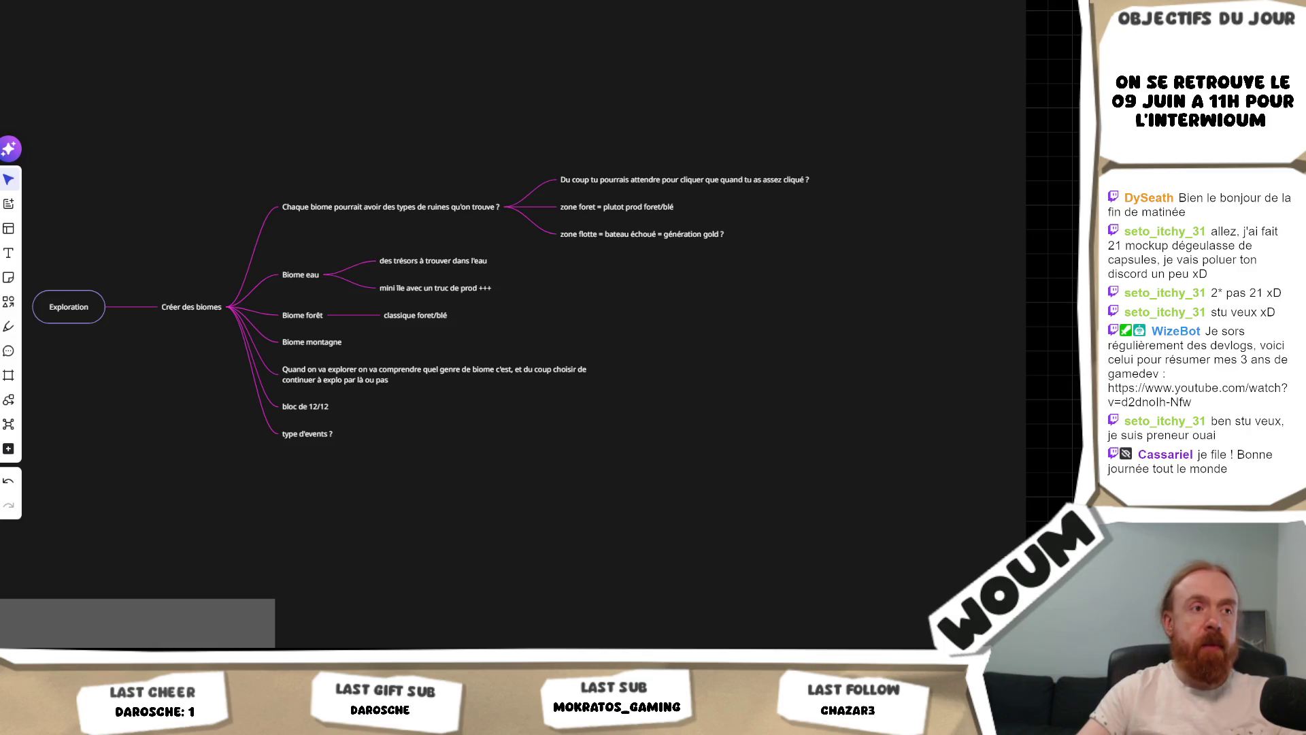
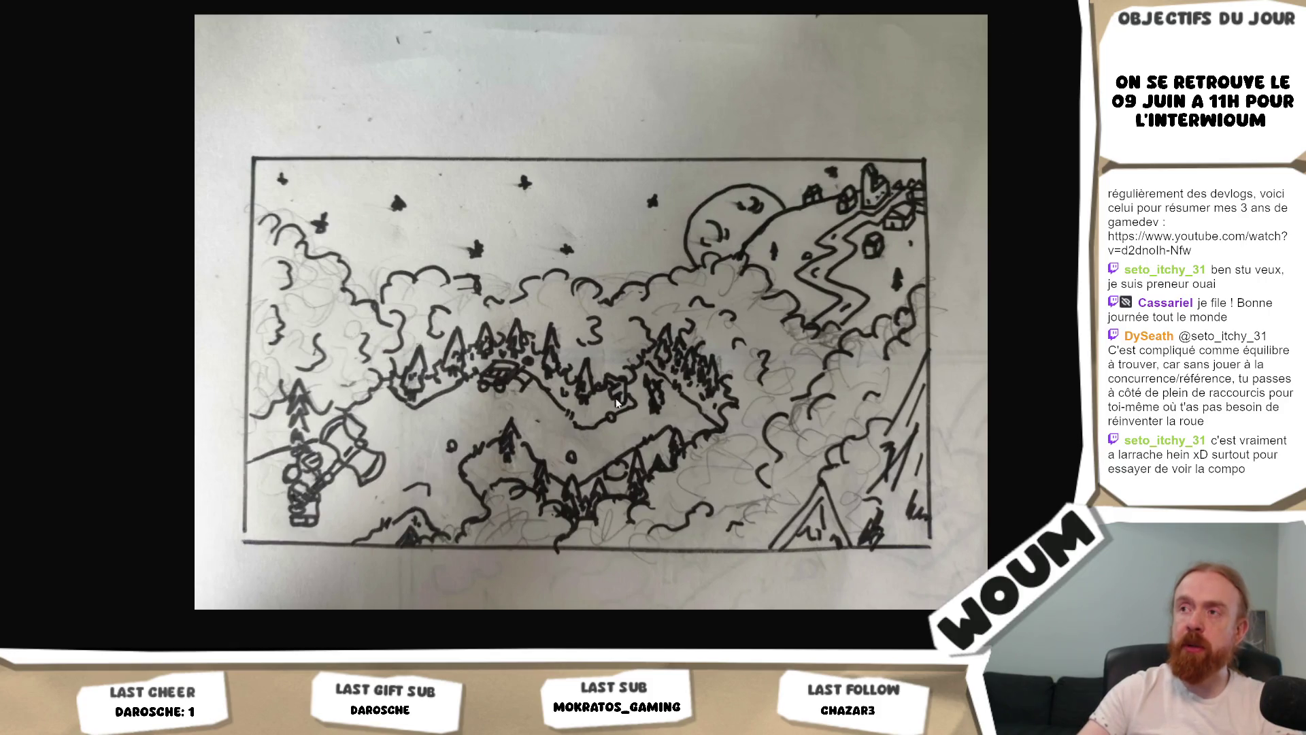
Step: Flip repeatedly between the starry-sky village sketch and the large axe-figure sketch to compare them
key("Right")
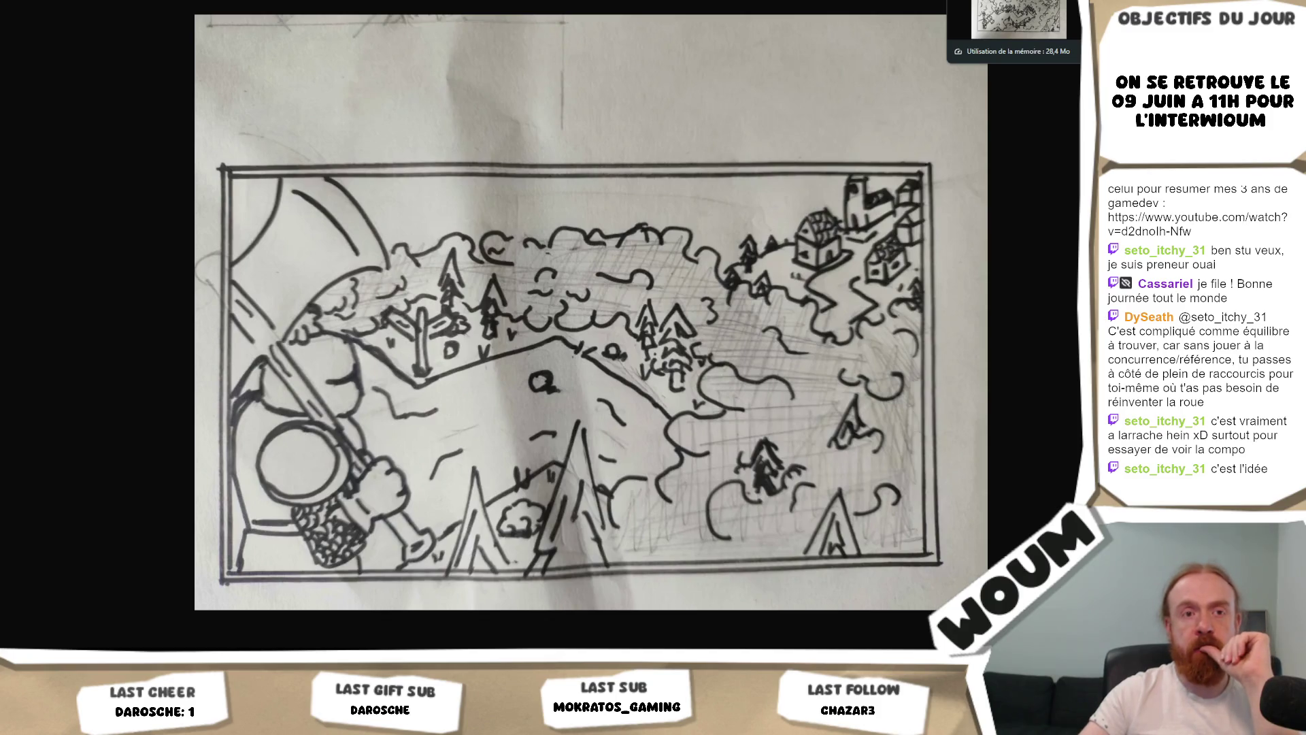
key("ctrl+Tab")
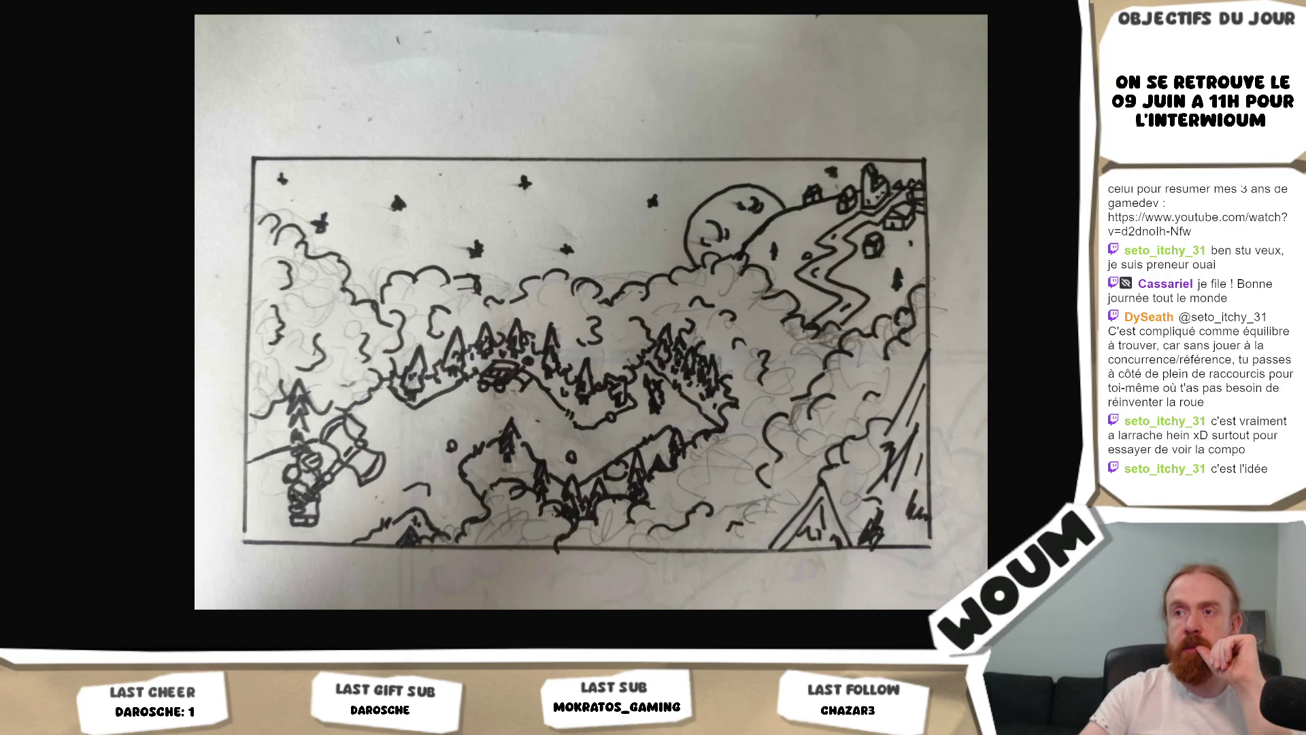
key("ctrl+Tab")
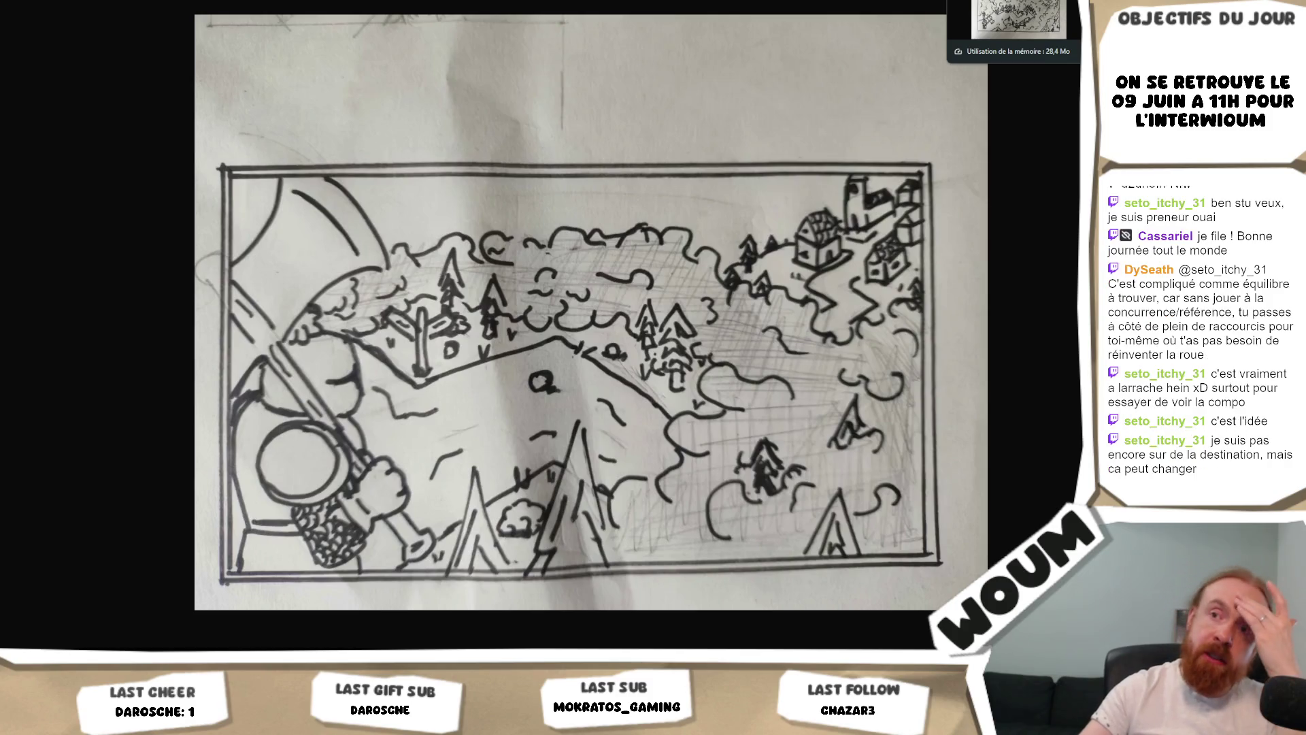
key("ctrl+Tab")
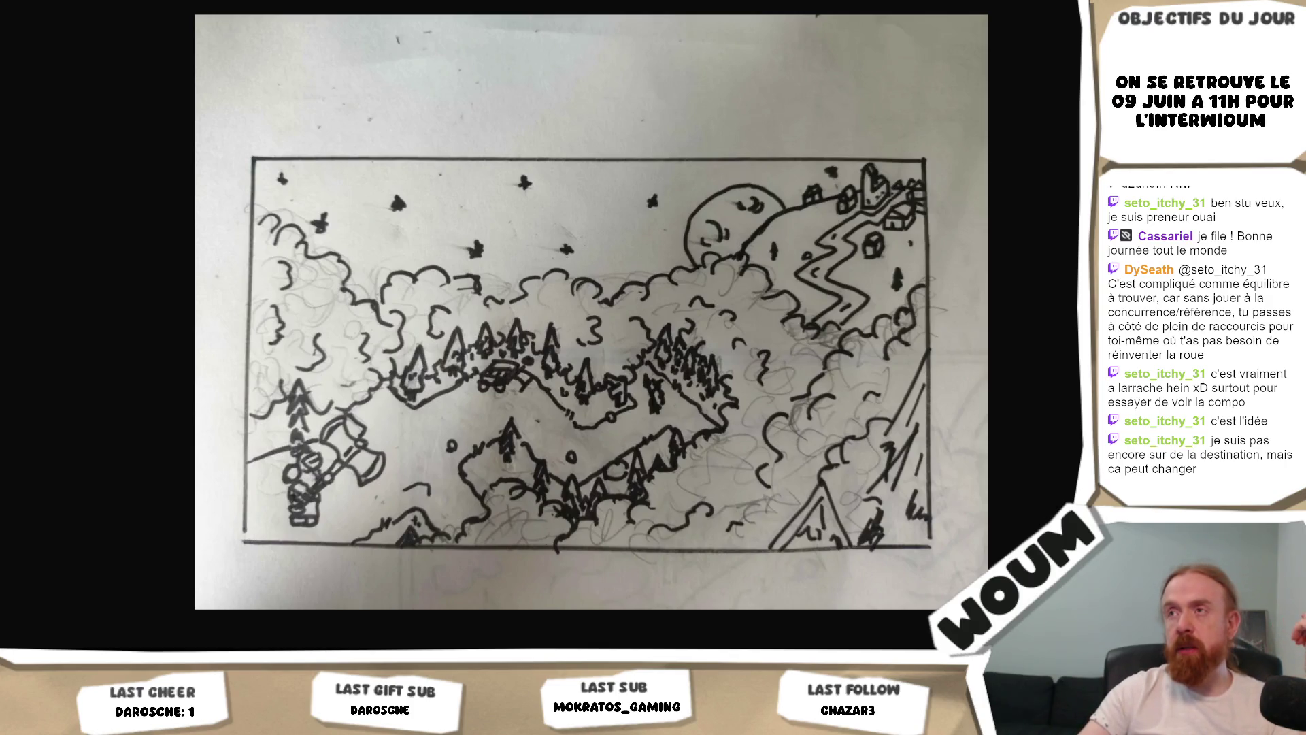
key("Right")
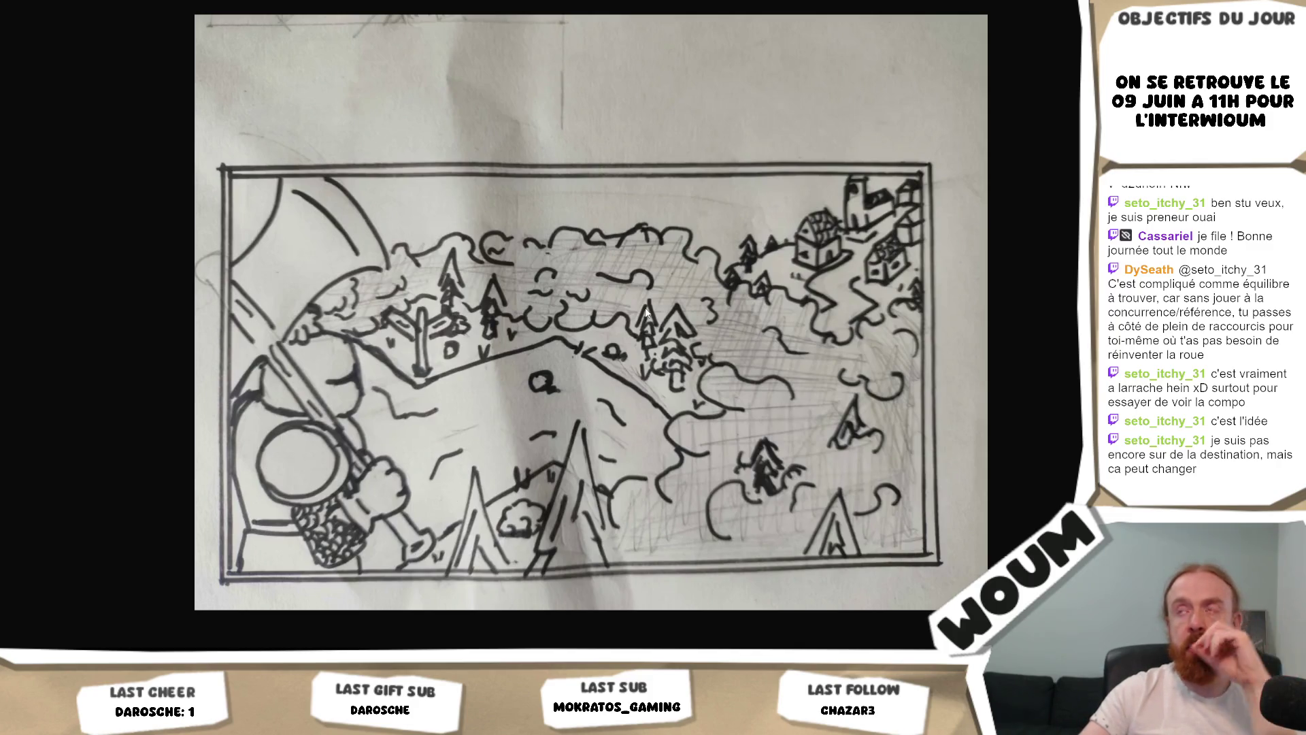
key("Right")
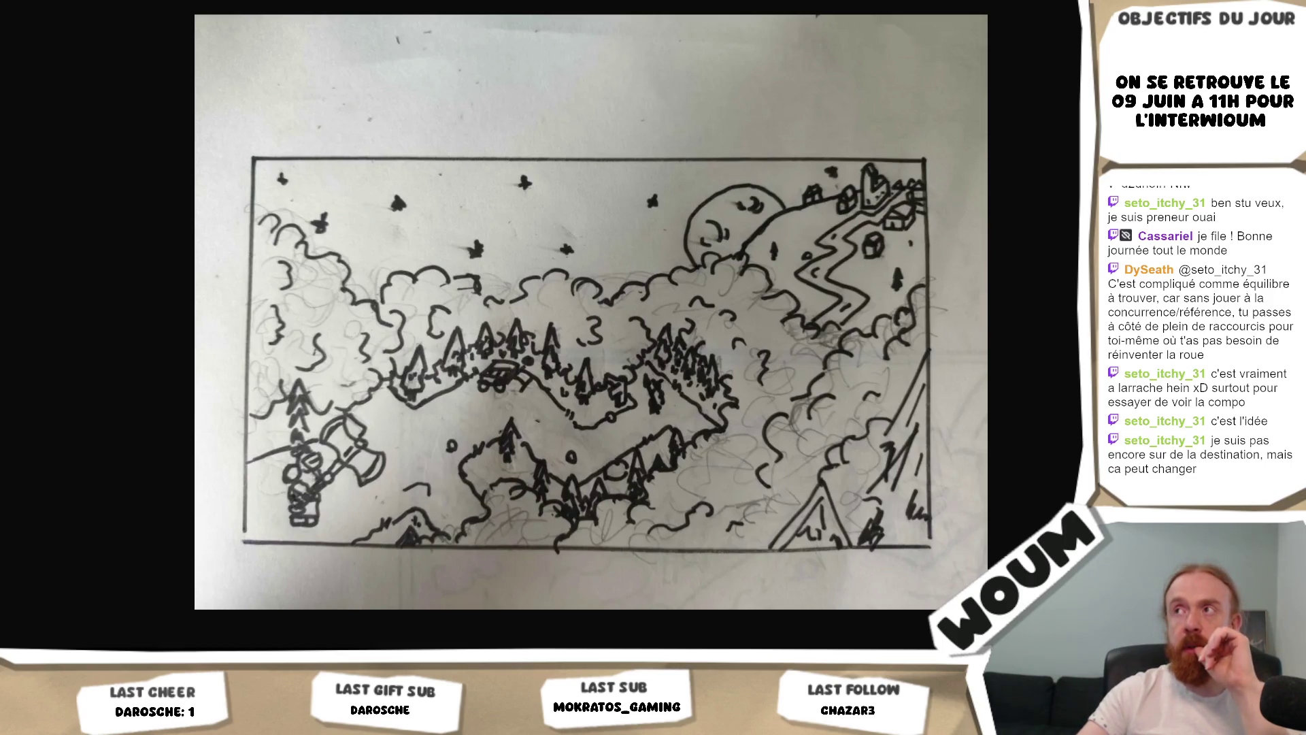
key("Right")
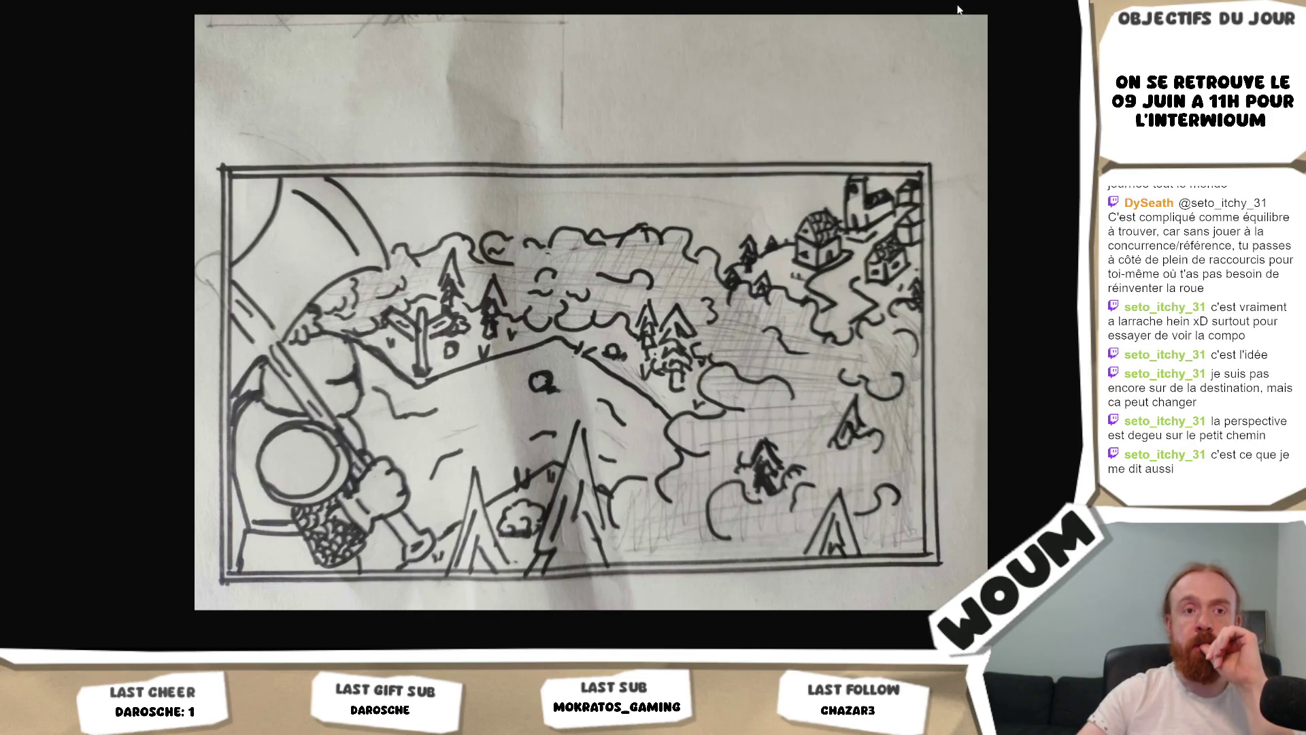
key("Right")
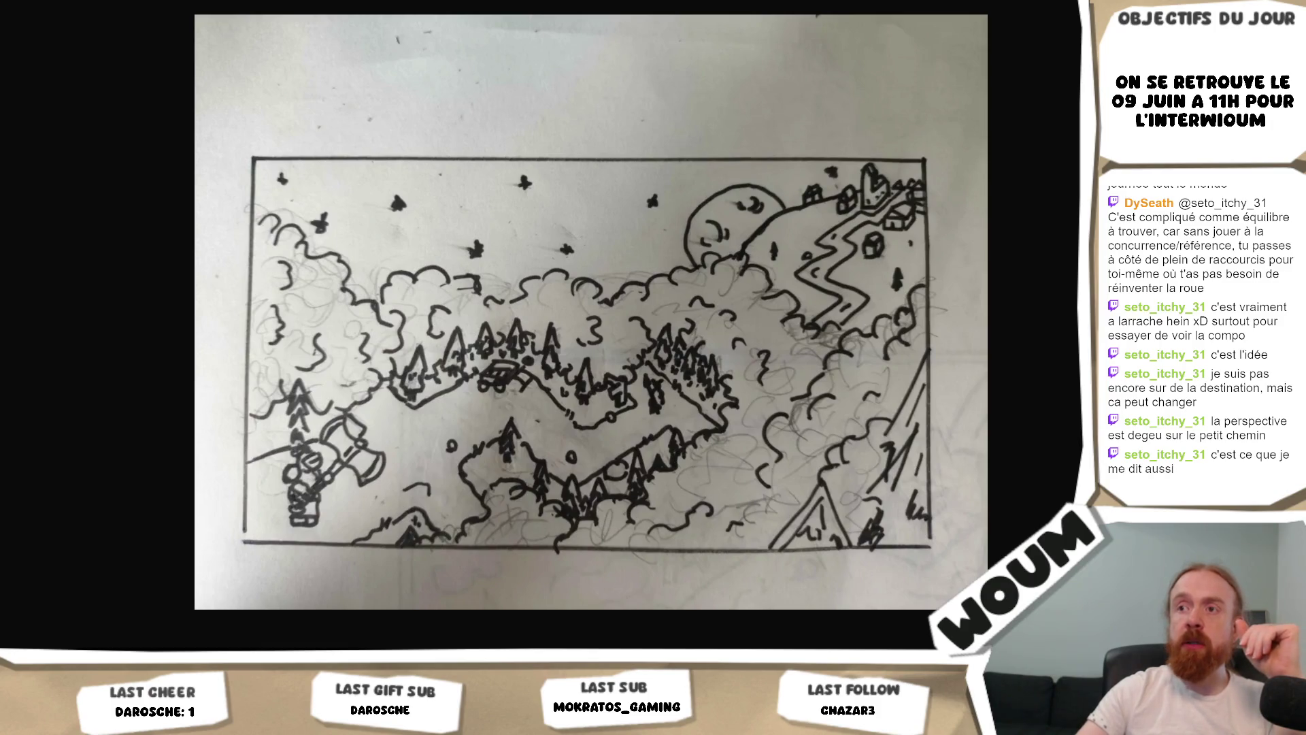
key("Right")
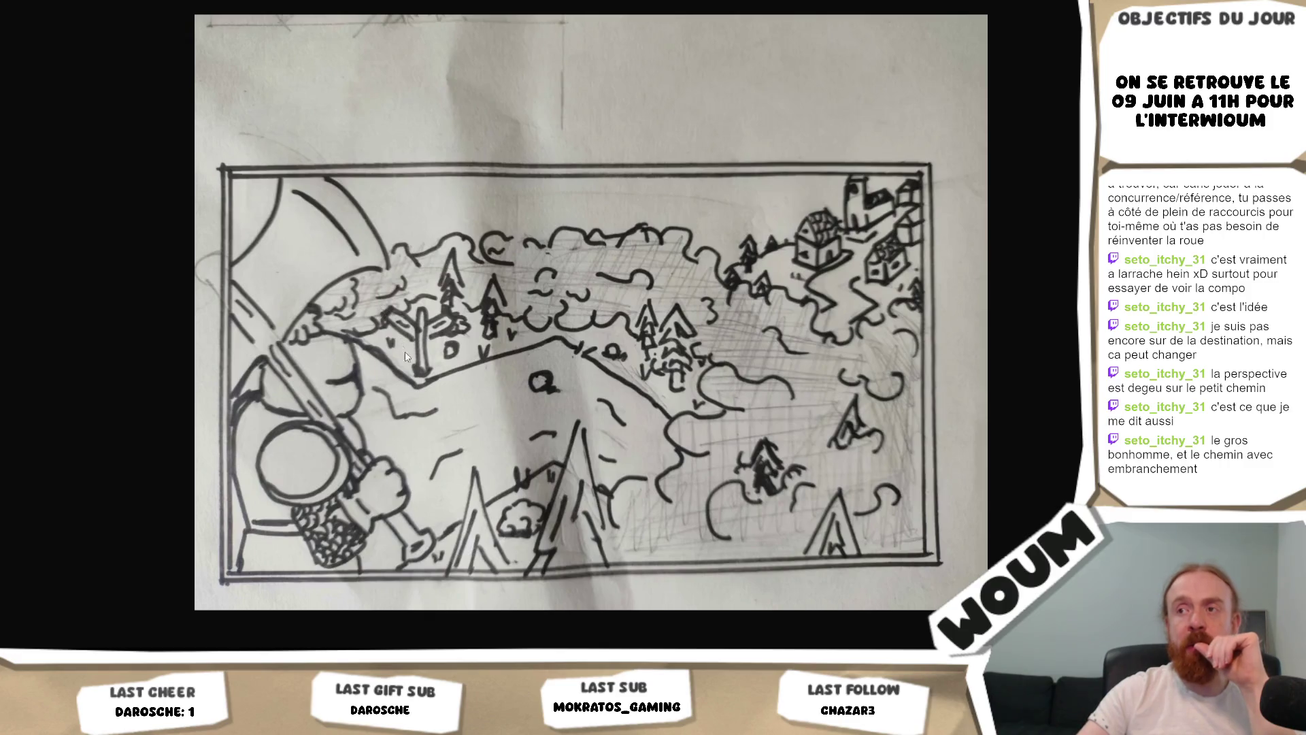
key("Right")
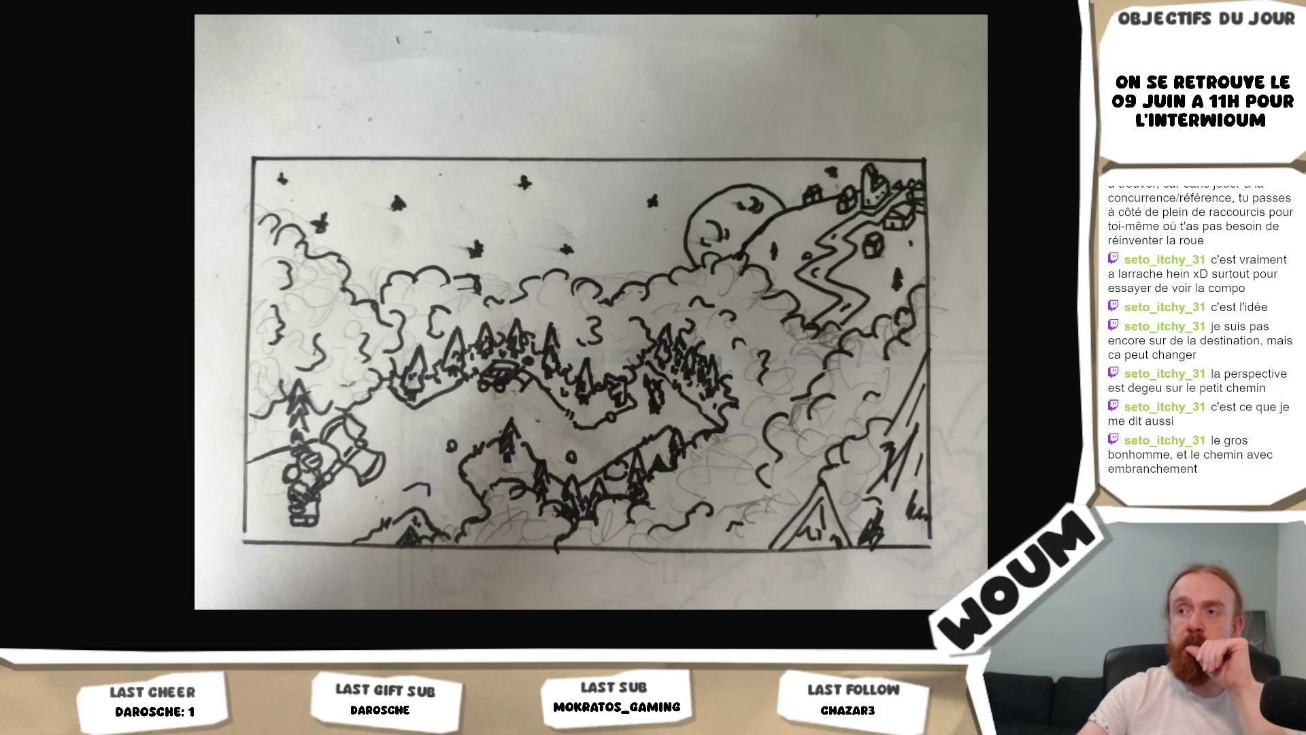
key("Right")
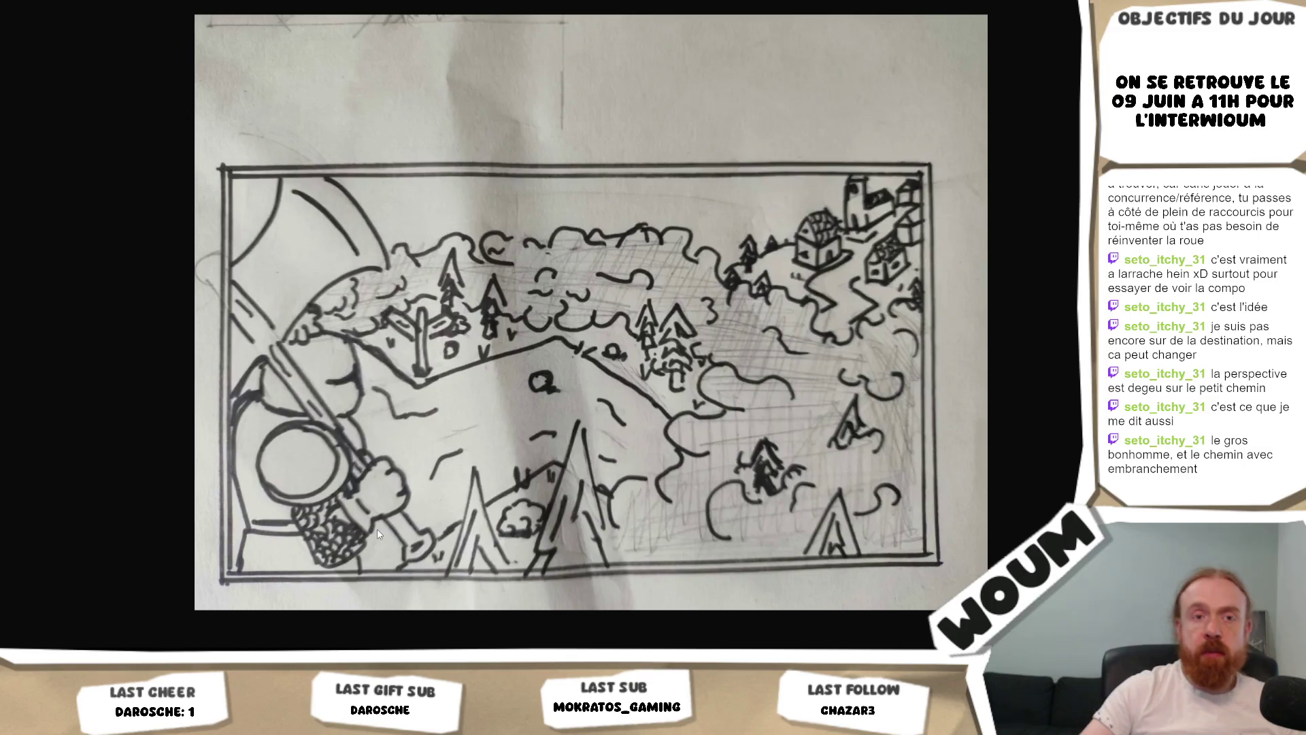
key("Right")
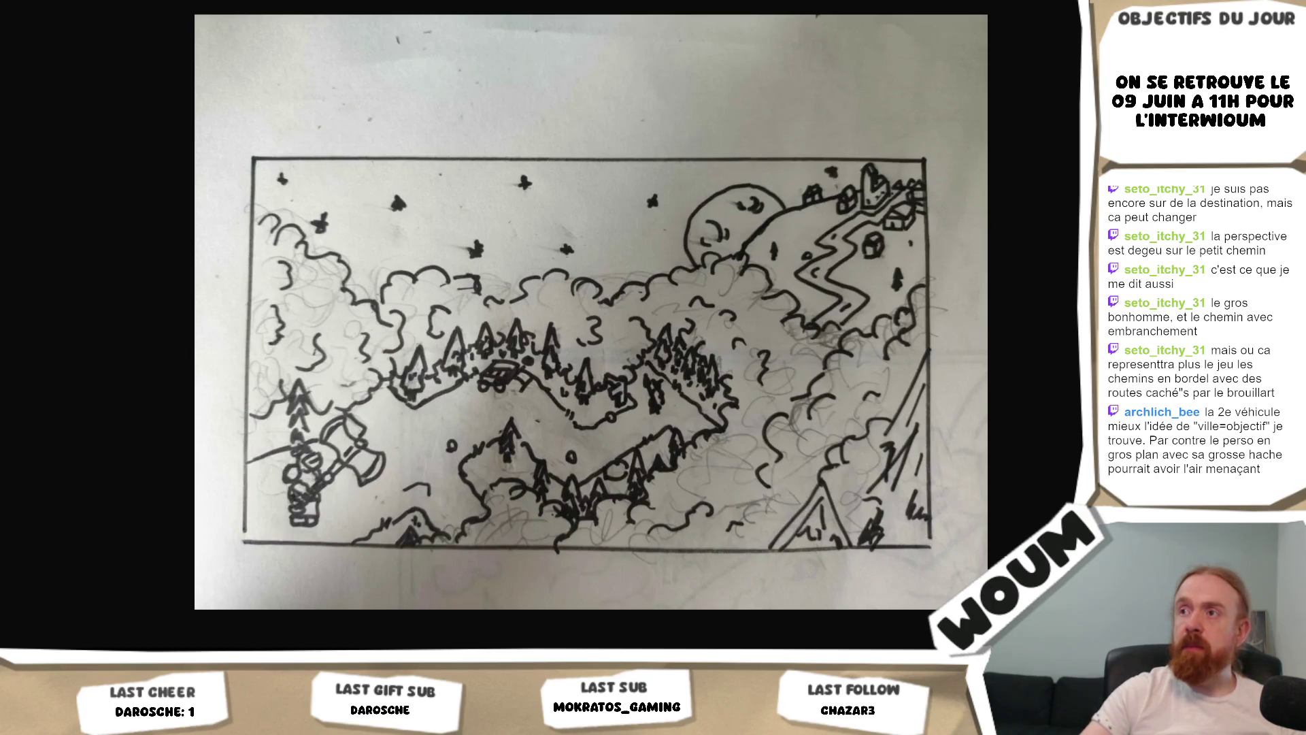
key("Right")
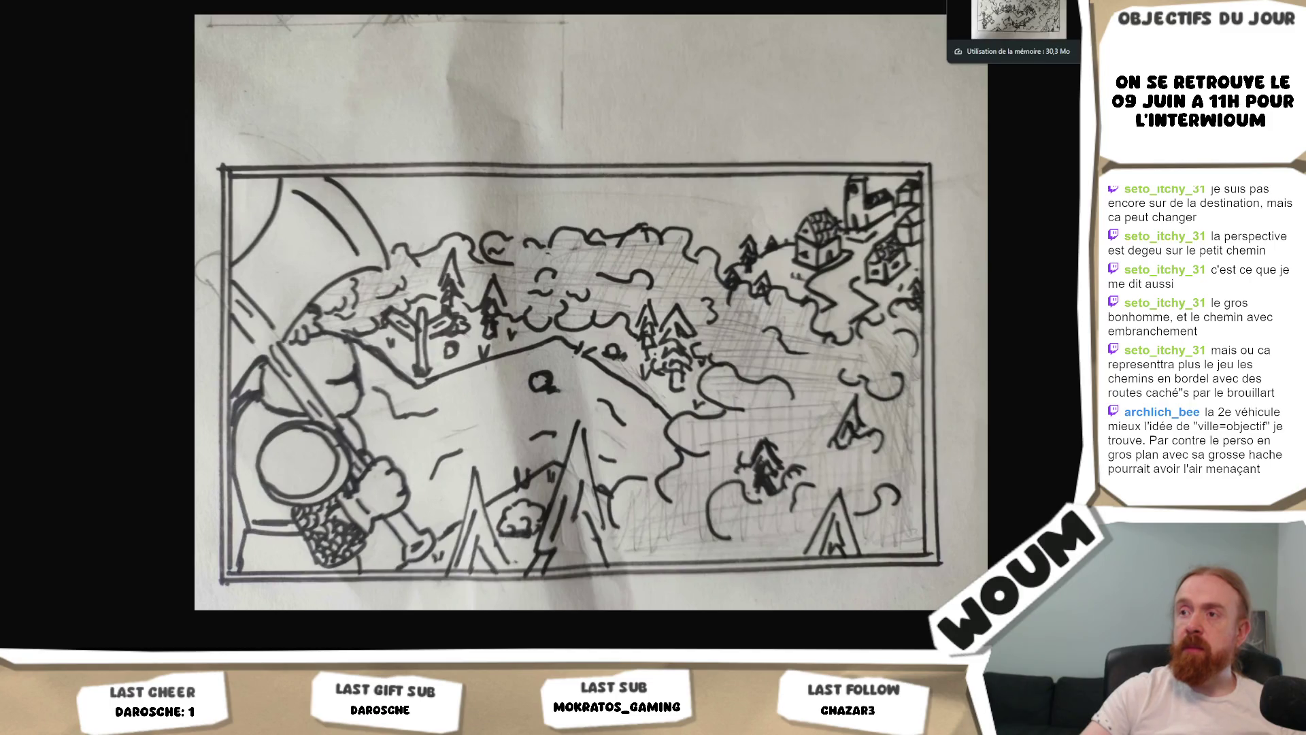
Step: Compare the moon-and-village-road and axe-figure sketches once more, then switch to Unity's tile-map scene
left_click(1019, 2)
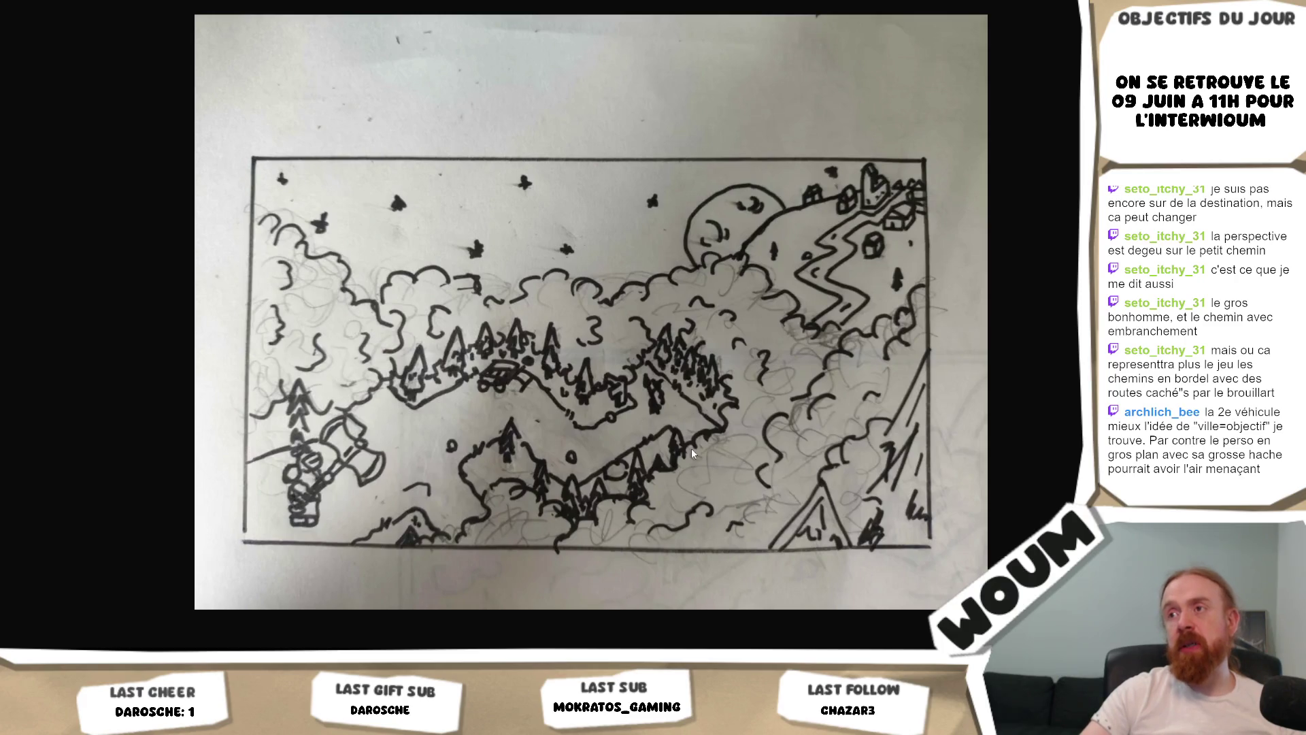
key("ctrl+Tab")
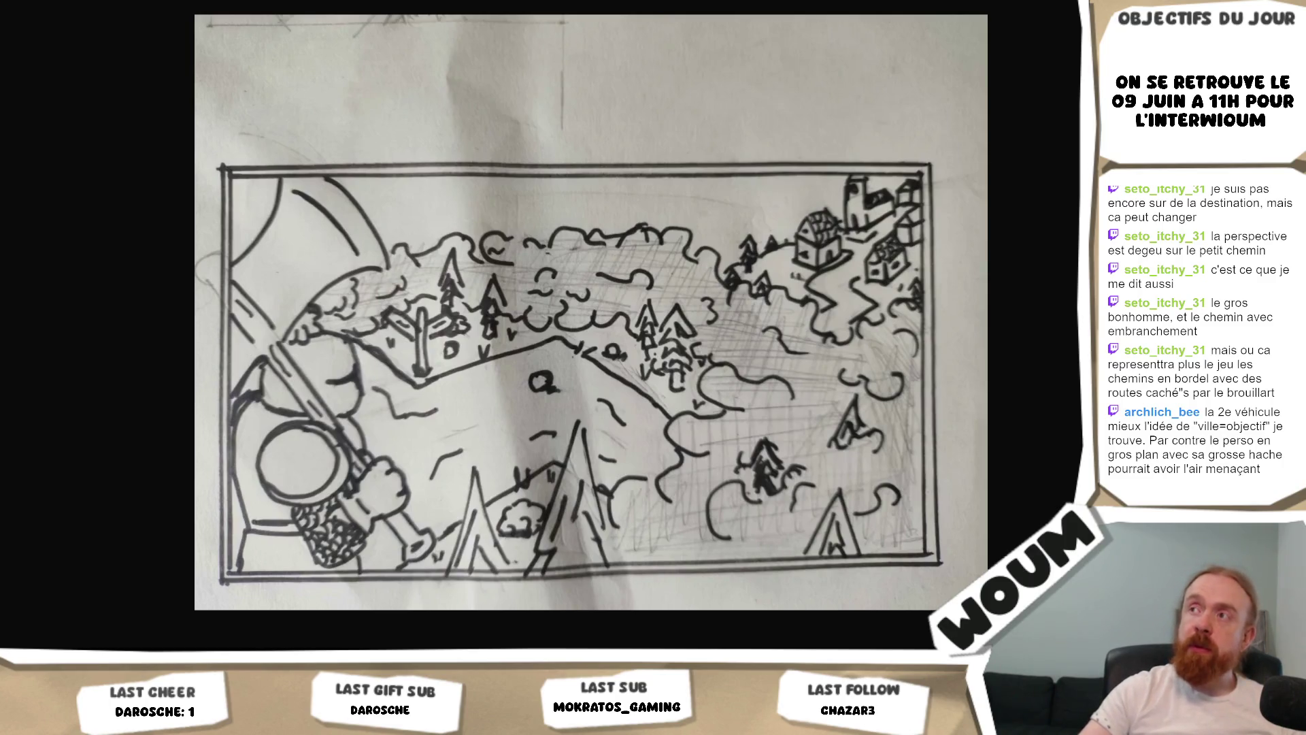
key("ctrl+Tab")
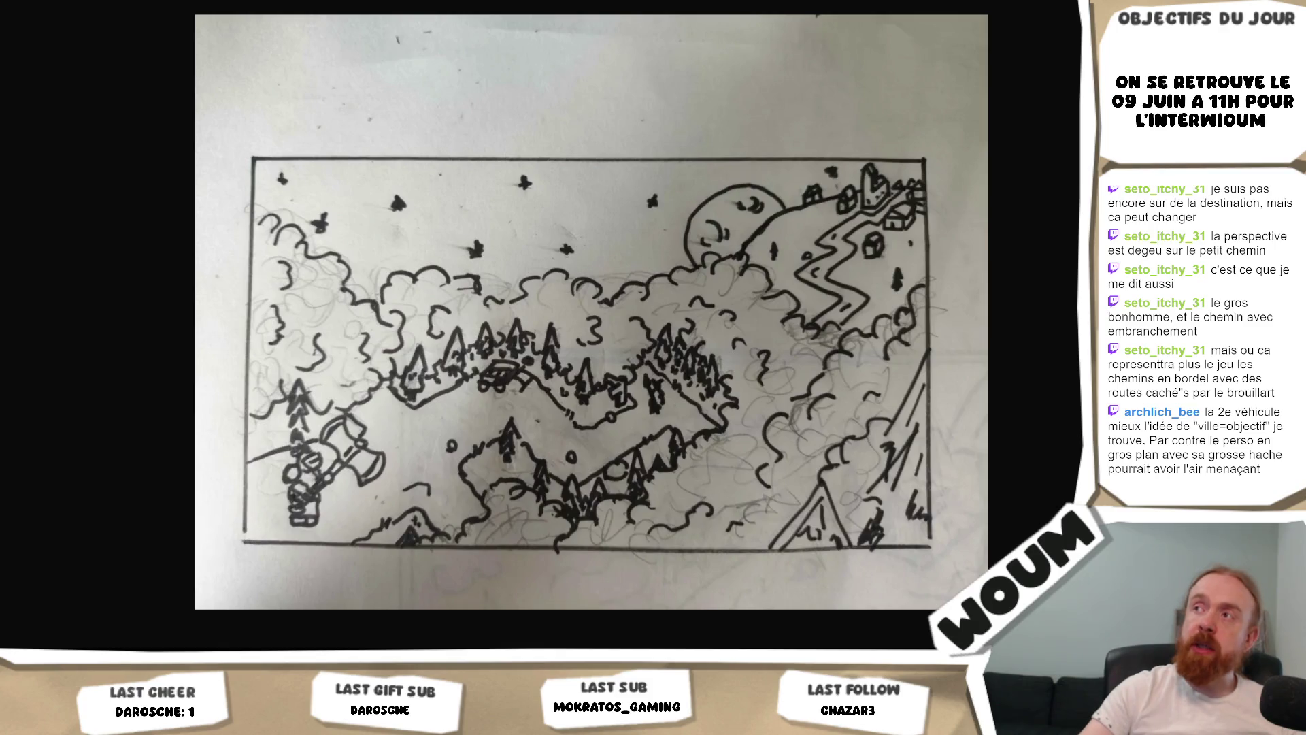
key("ctrl+Tab")
key("ctrl+Tab")
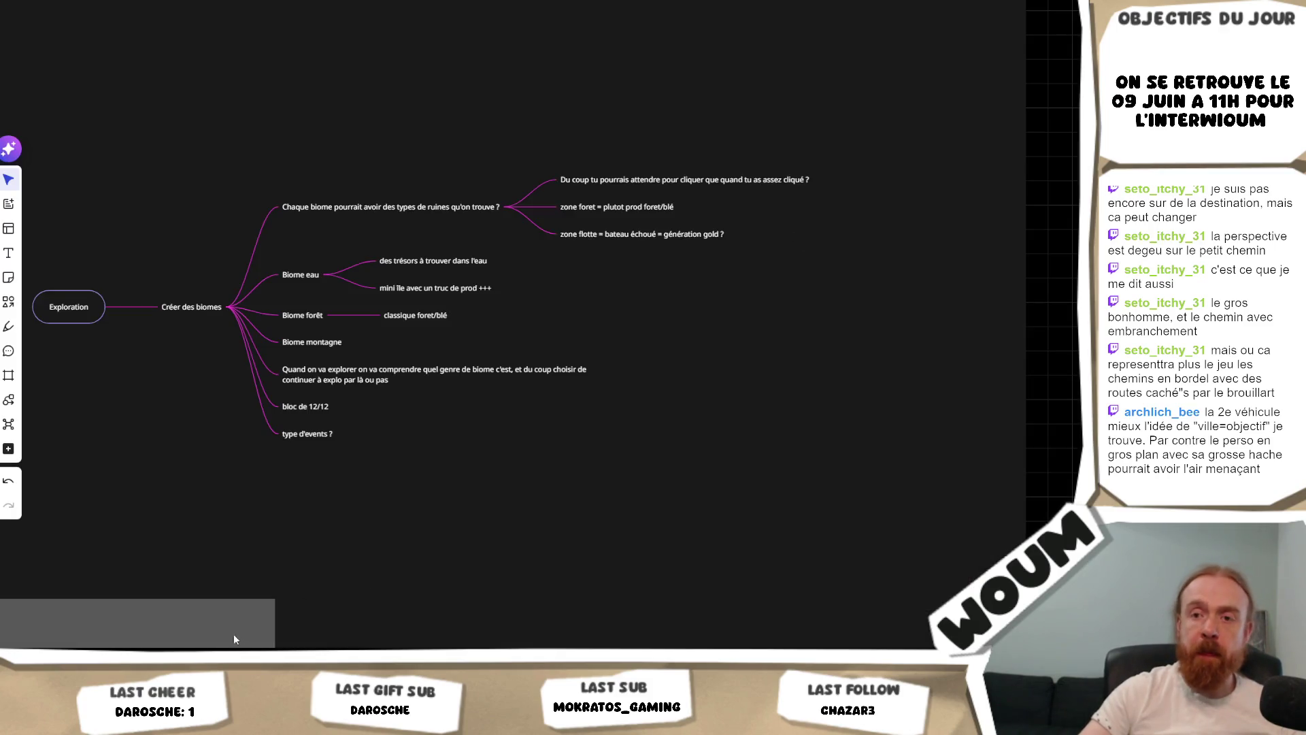
key("alt+Tab")
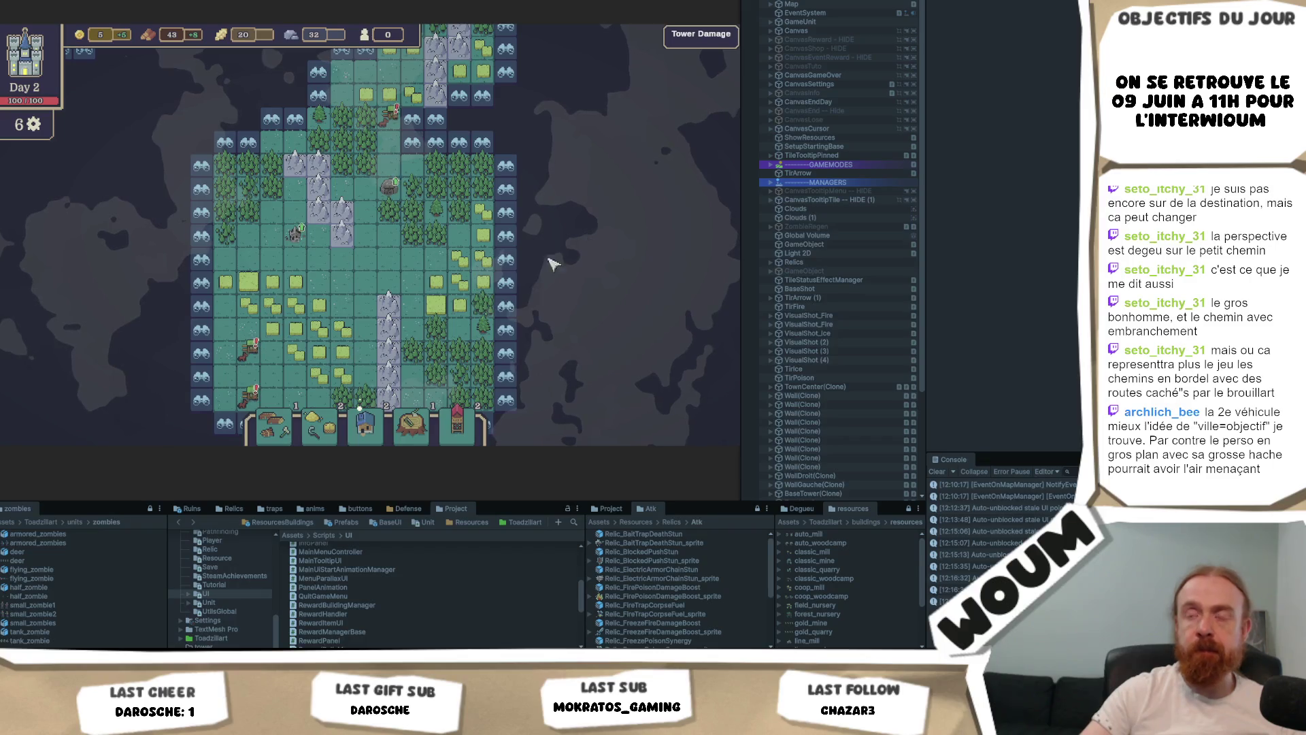